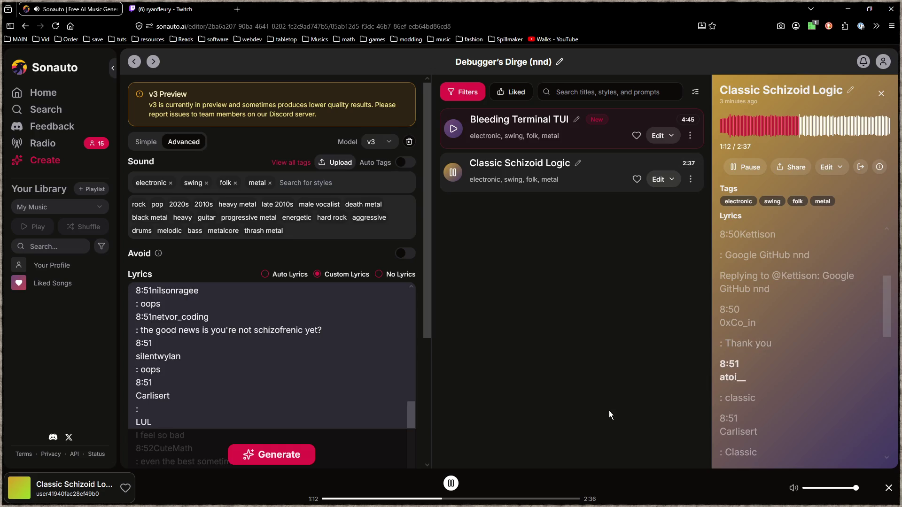
- Scroll through Classic Schizoid Logic's lyrics while it plays to 2:36
scroll(807, 398, "down", 2)
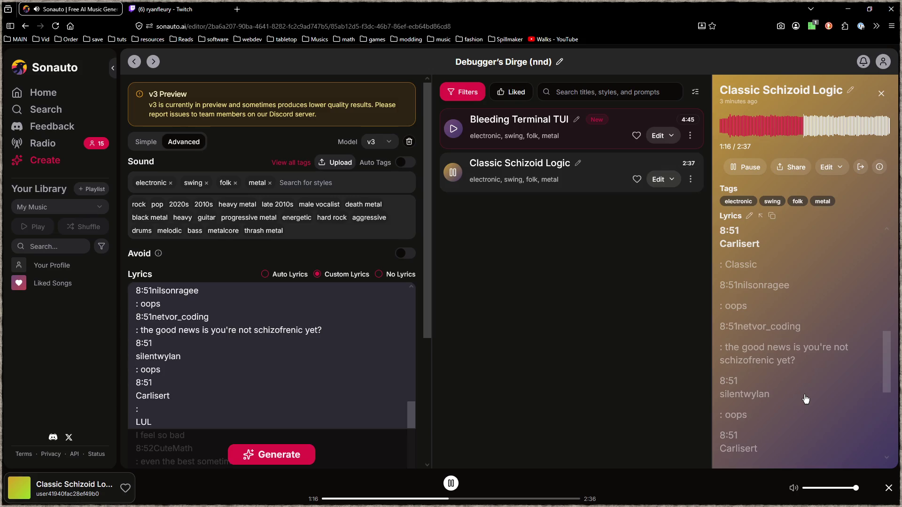
scroll(806, 399, "up", 2)
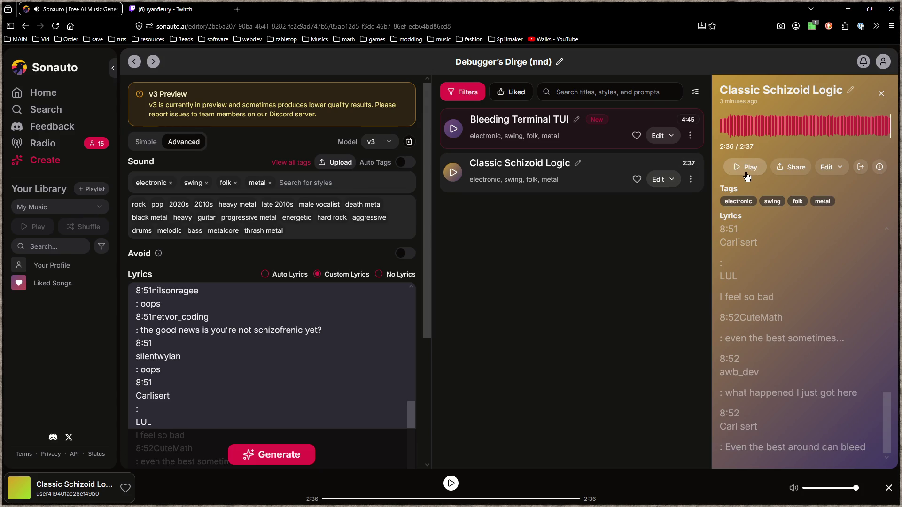
scroll(789, 287, "up", 4)
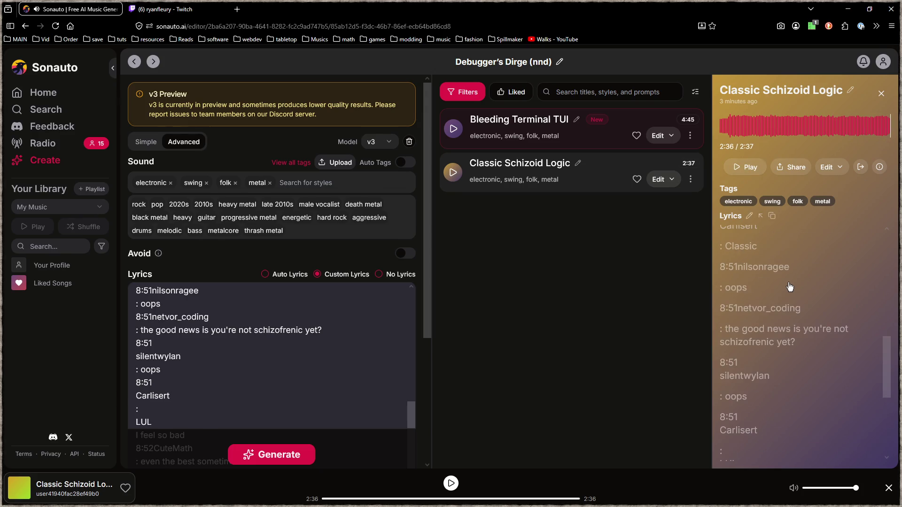
- Replay Classic Schizoid Logic from 1:48, skip to 2:06, pause at 2:09, and show Bleeding Terminal TUI
left_click(746, 294)
left_click(743, 167)
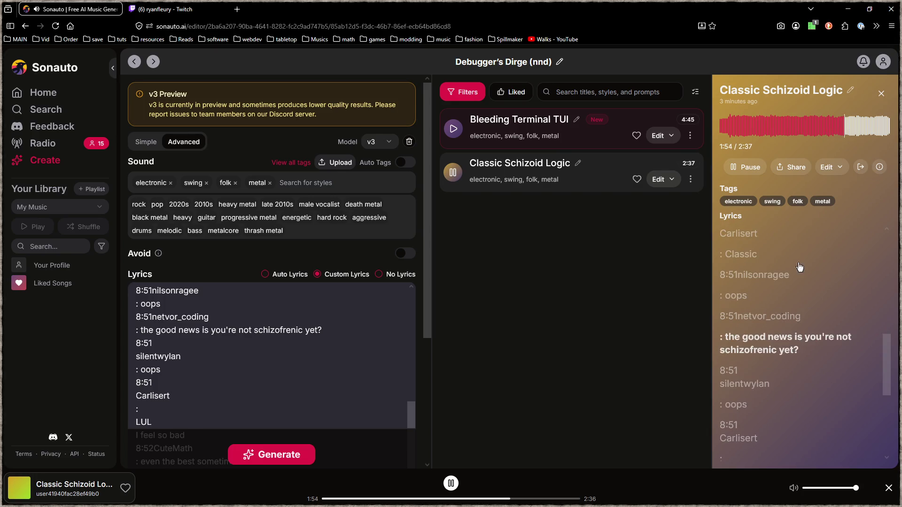
left_click(741, 407)
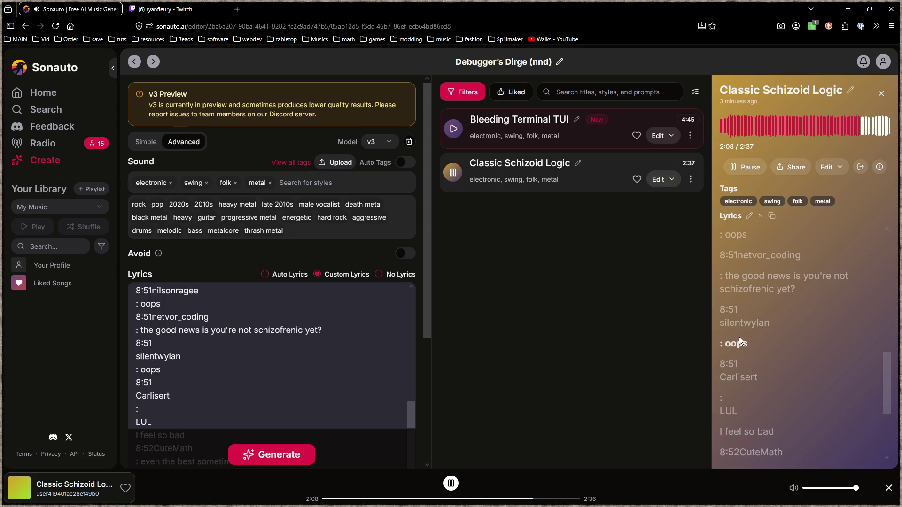
left_click(746, 168)
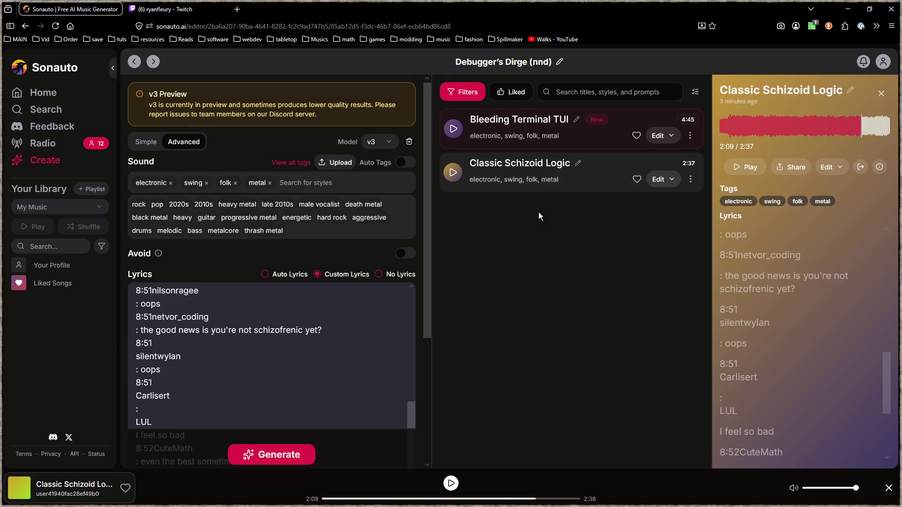
left_click(587, 141)
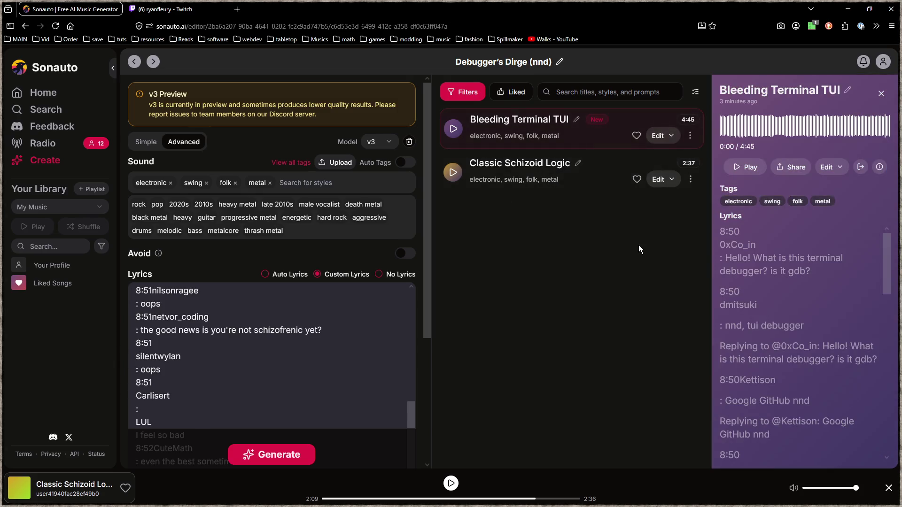
- Play Bleeding Terminal TUI, then seek back to 0:43 and pause it at 0:48
left_click(739, 170)
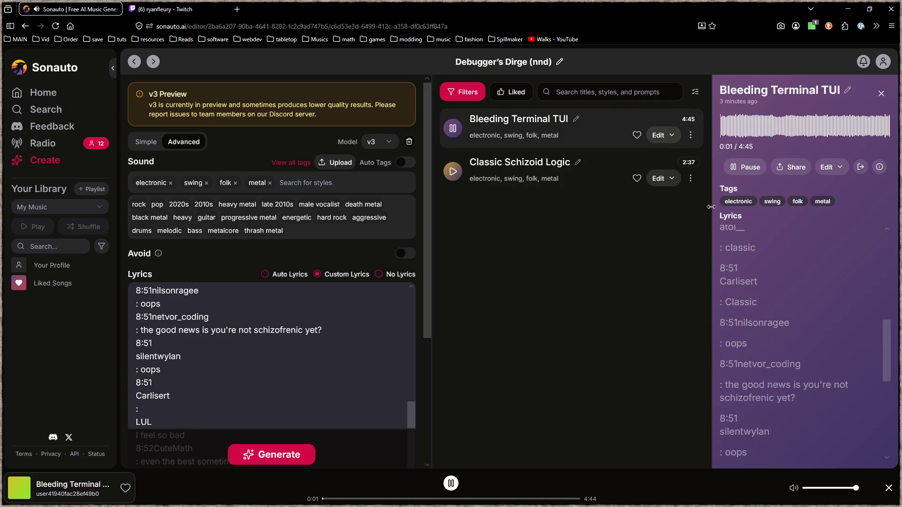
scroll(774, 319, "up", 5)
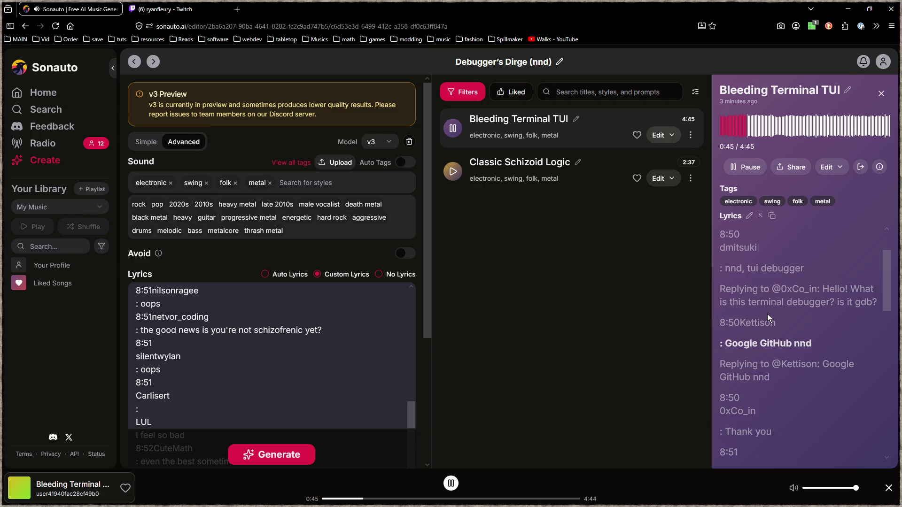
scroll(779, 312, "down", 2)
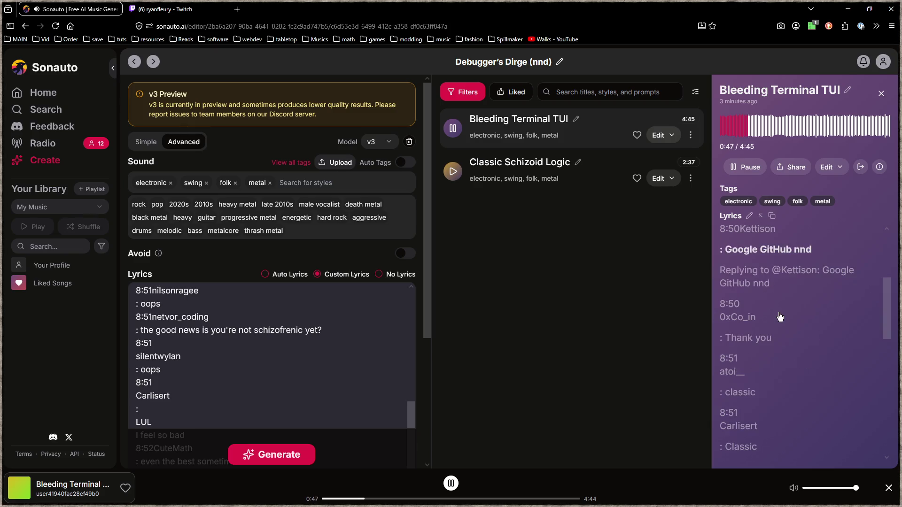
left_click(745, 126)
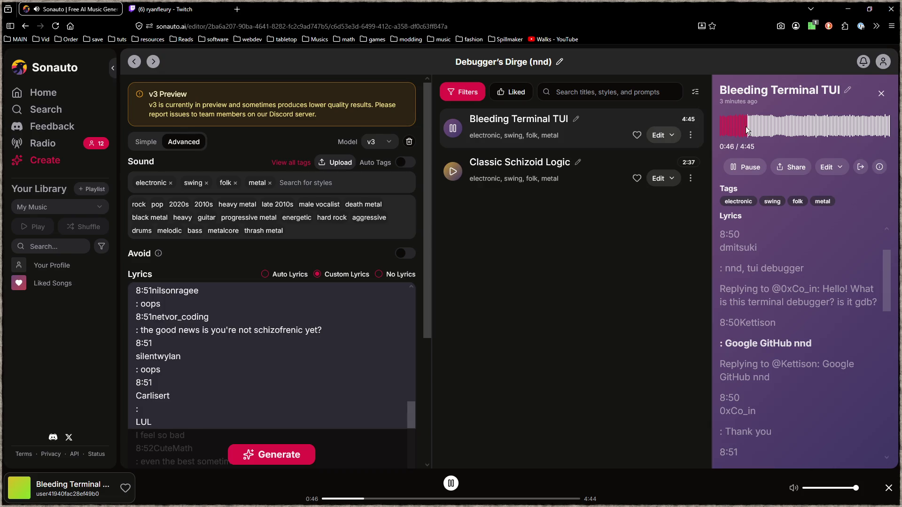
left_click(746, 169)
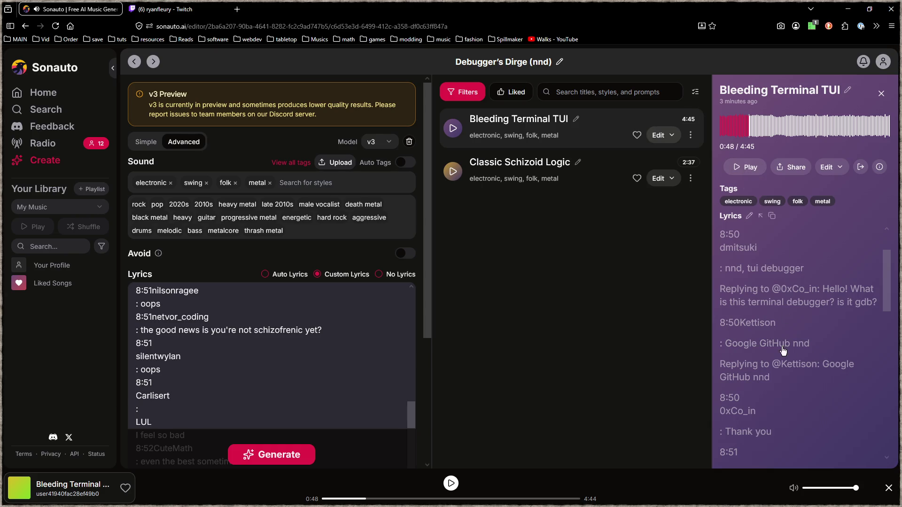
- Scroll through Bleeding Terminal TUI's lyrics, then go to the new-song Create page
scroll(820, 338, "down", 10)
scroll(819, 328, "up", 2)
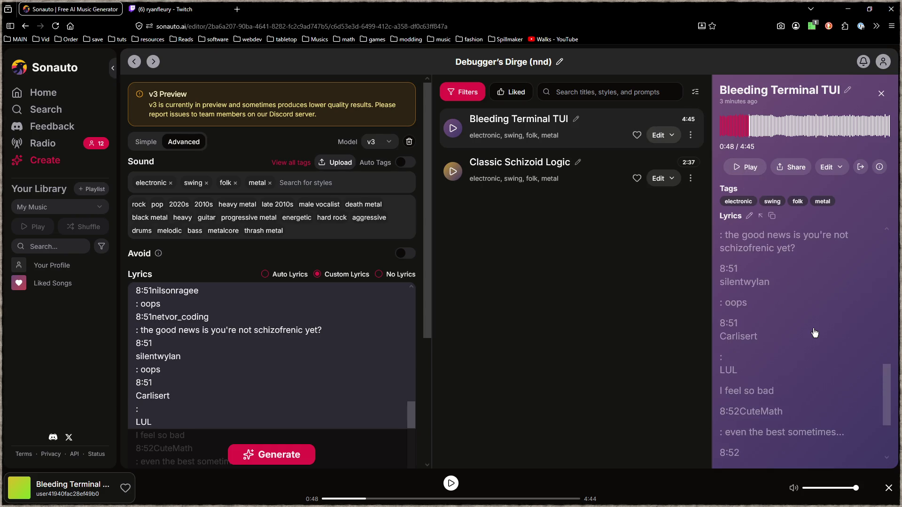
scroll(805, 338, "up", 4)
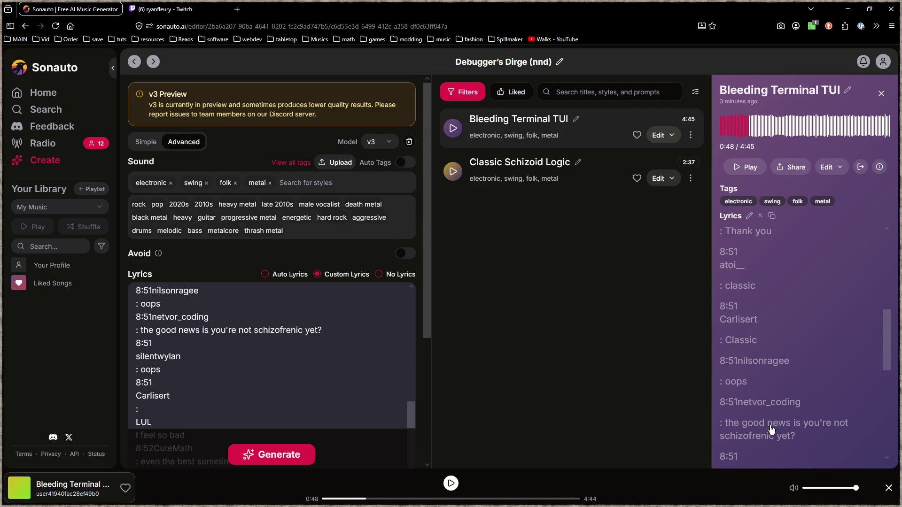
scroll(785, 321, "down", 3)
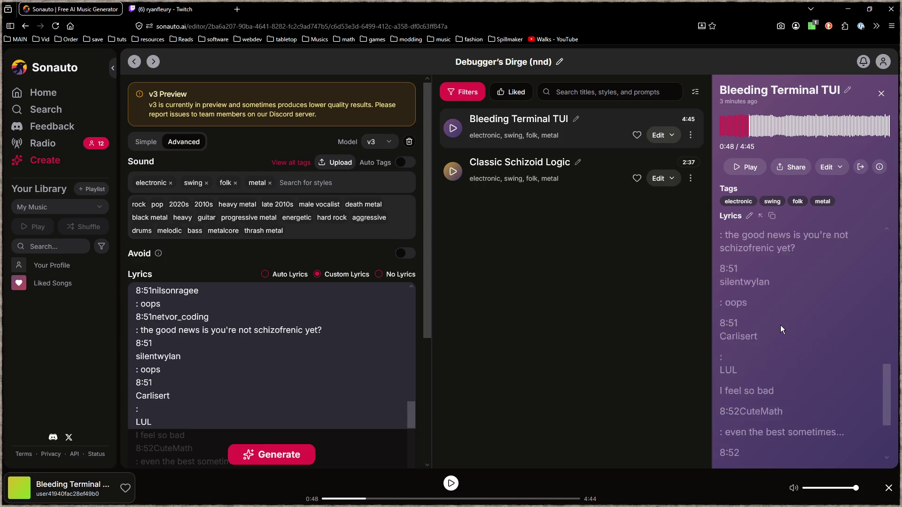
scroll(751, 326, "up", 6)
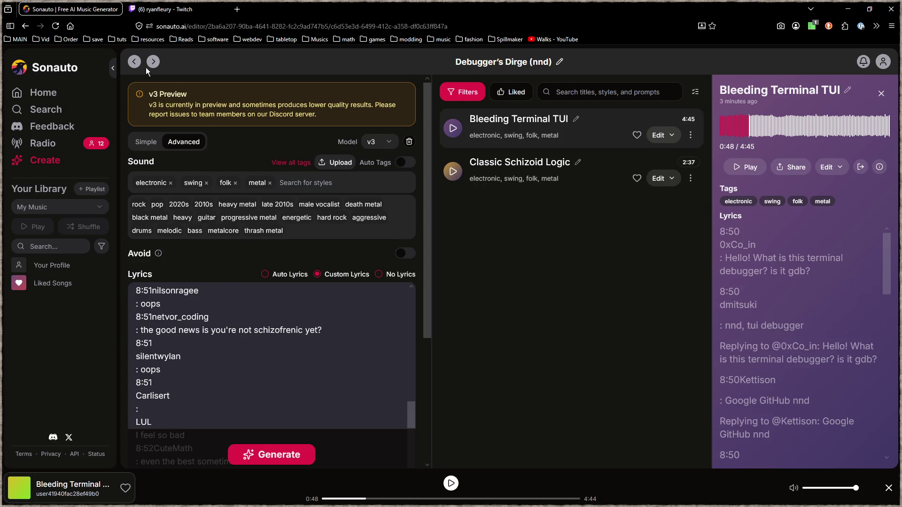
left_click(47, 160)
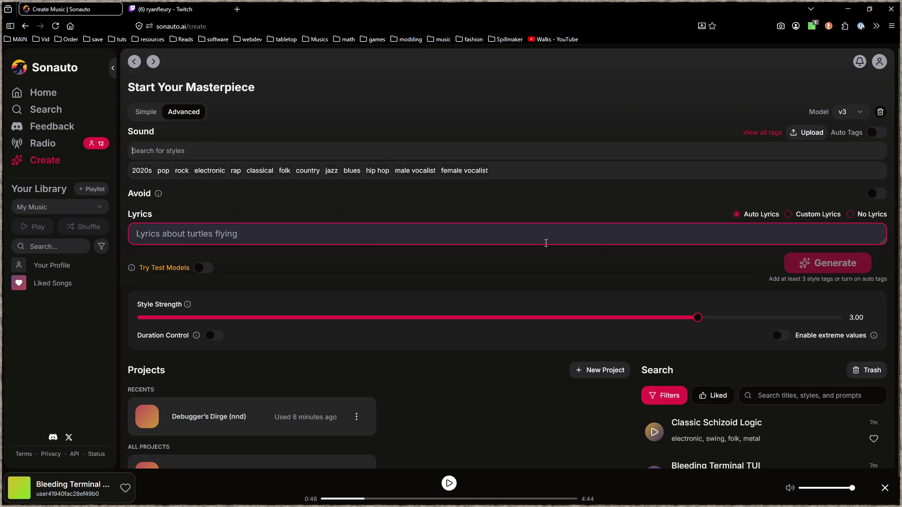
- Choose Custom Lyrics for the new song and place the cursor in the empty lyrics box
left_click(793, 216)
left_click(280, 241)
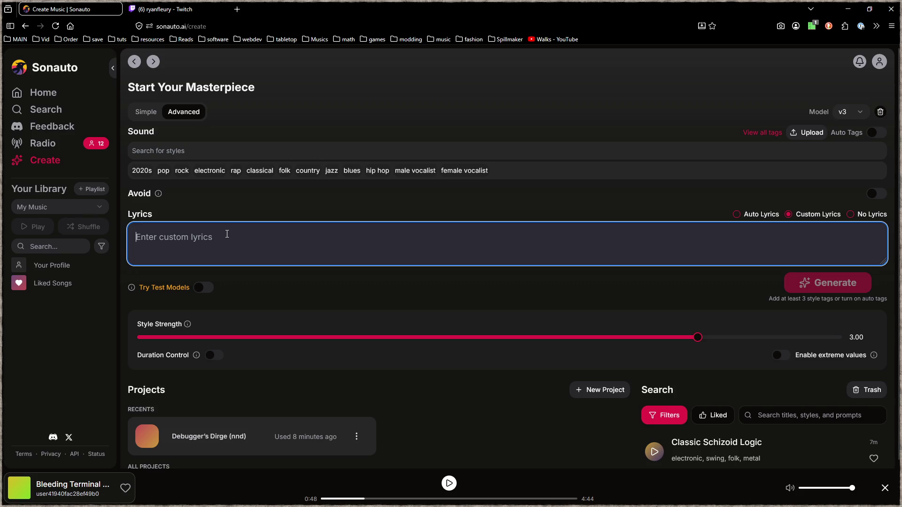
key("alt+Tab")
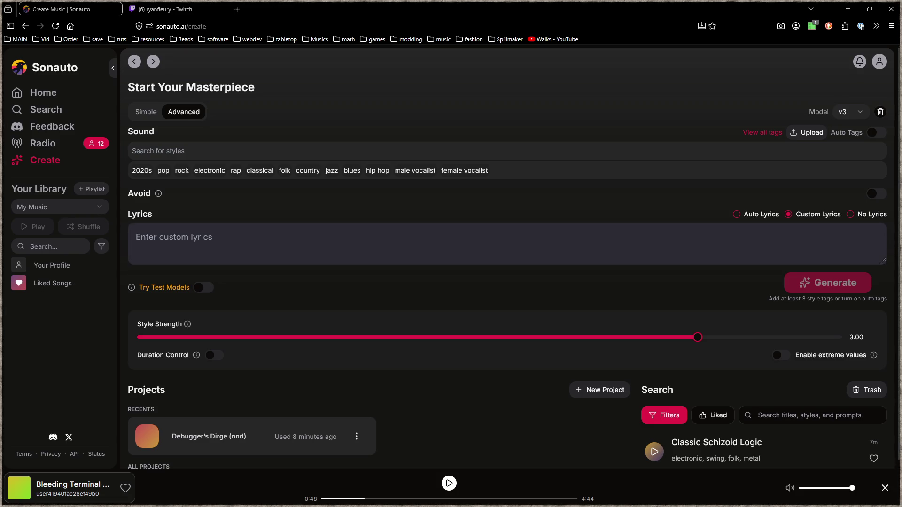
- Add the ambient electronic and desert style tags
left_click(263, 155)
type("ambient")
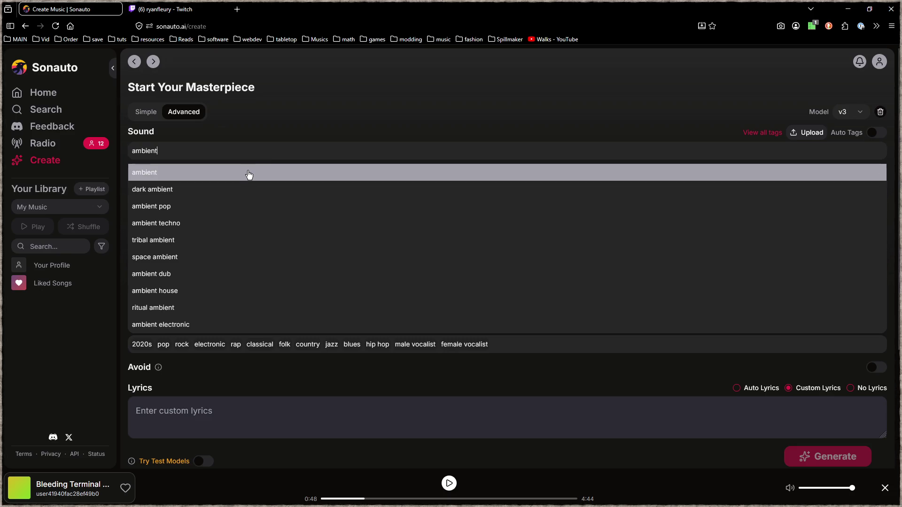
left_click(141, 325)
type("desert")
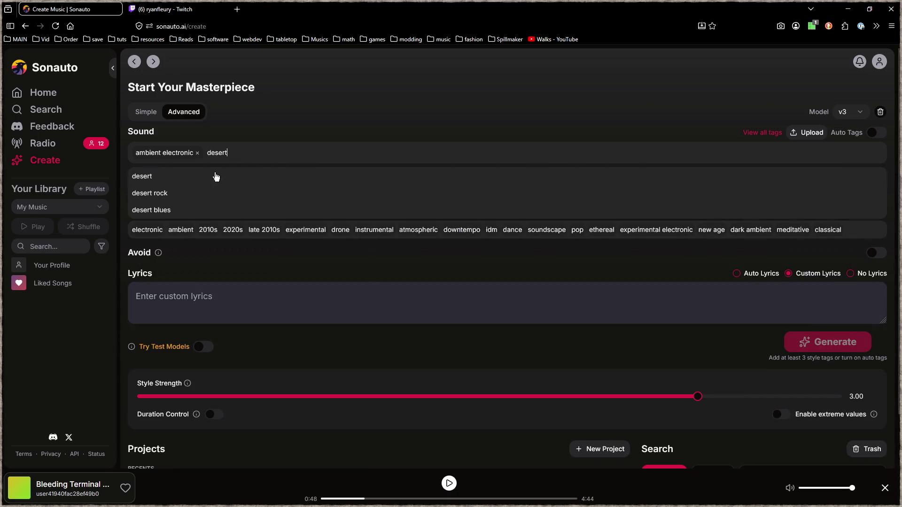
left_click(188, 182)
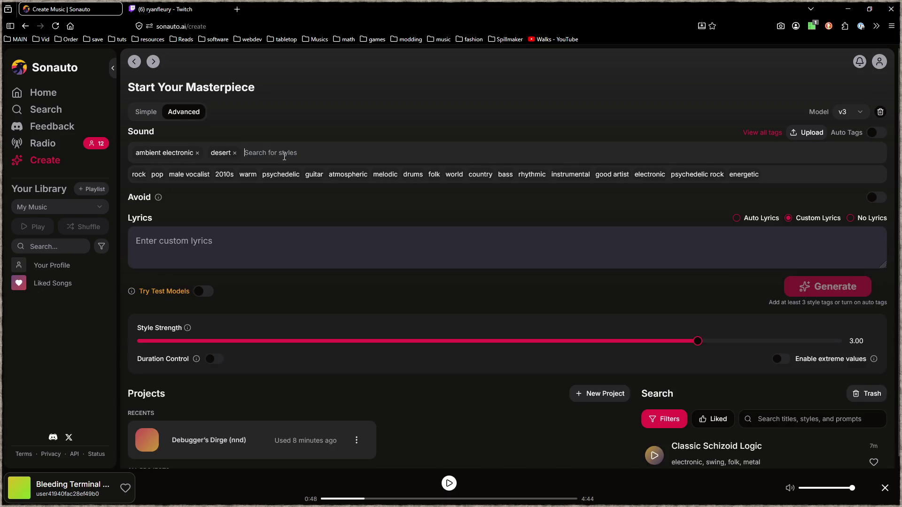
type("zen")
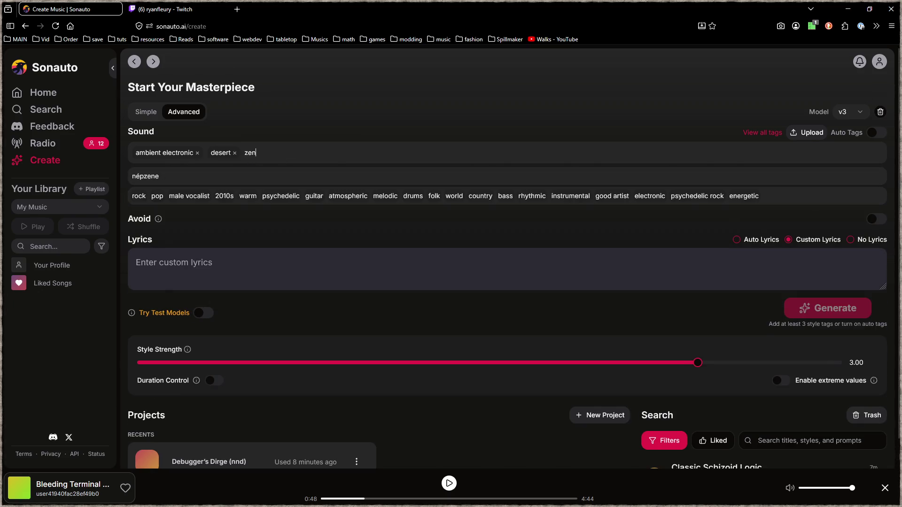
key("BackSpace")
key("BackSpace")
key("BackSpace")
- Add the space, sparse, mysterious and female vocalist style tags
type("spa")
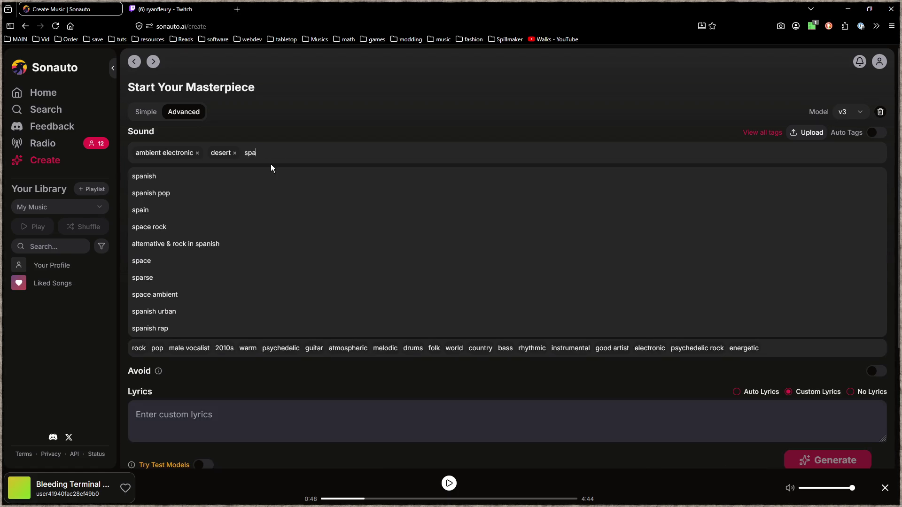
left_click(182, 262)
type("sparse")
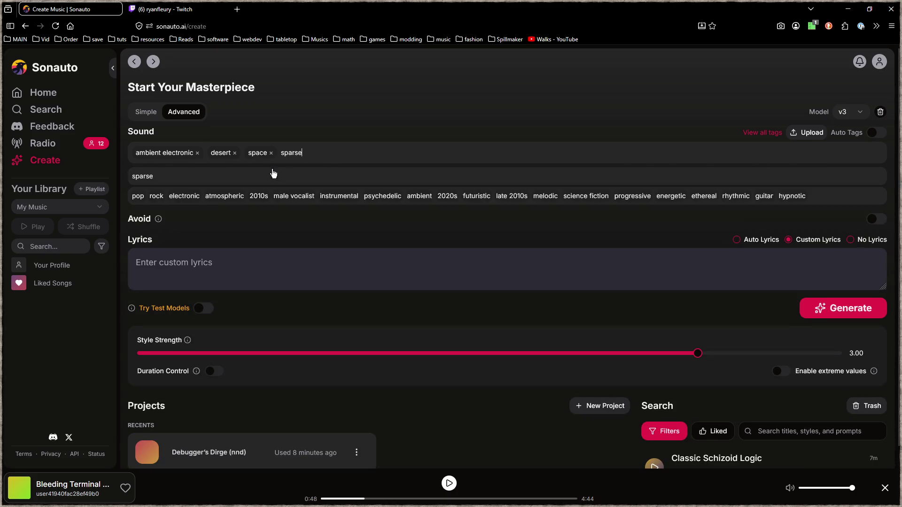
left_click(167, 182)
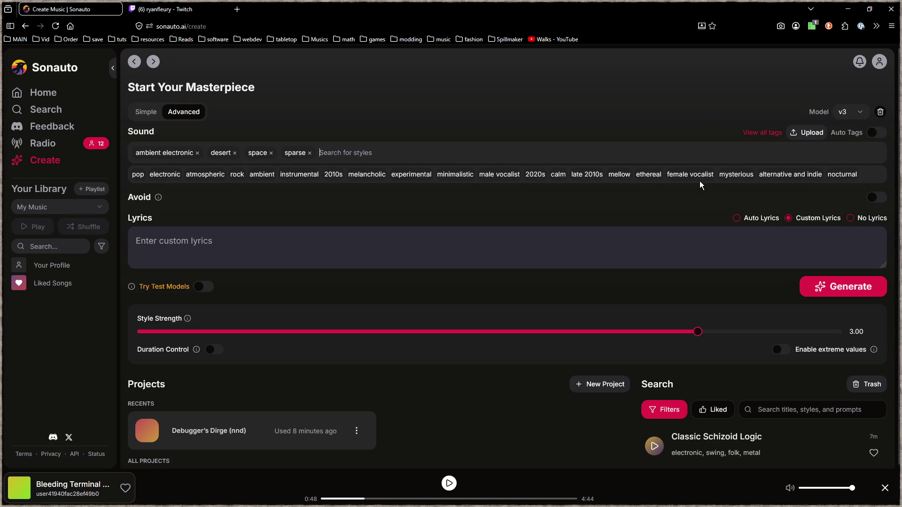
left_click(736, 175)
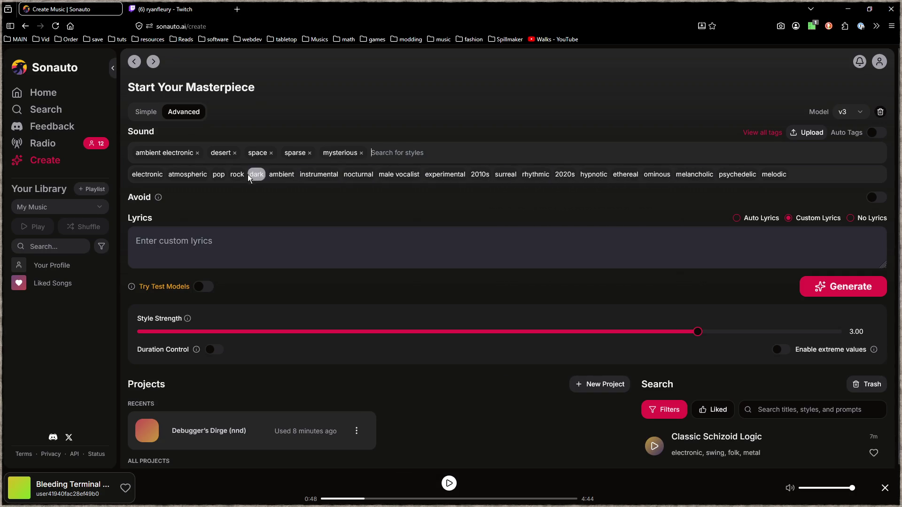
type("fe")
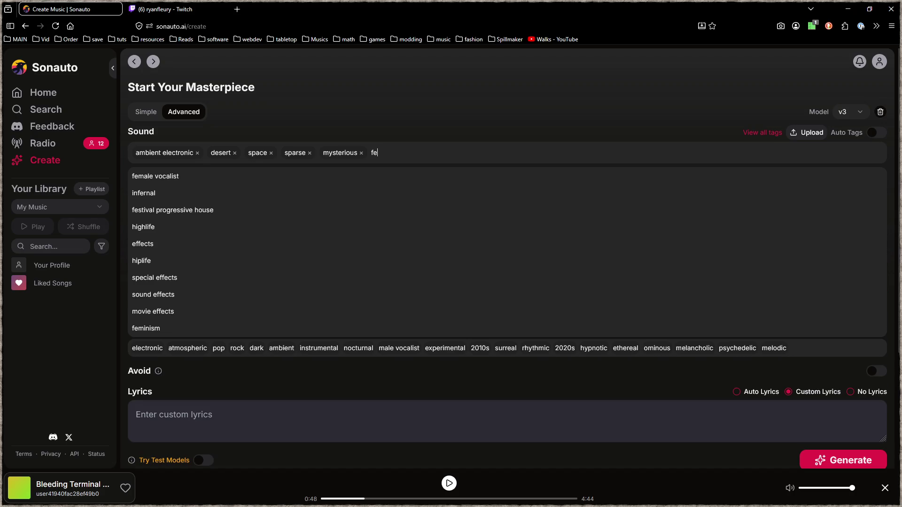
type("ma")
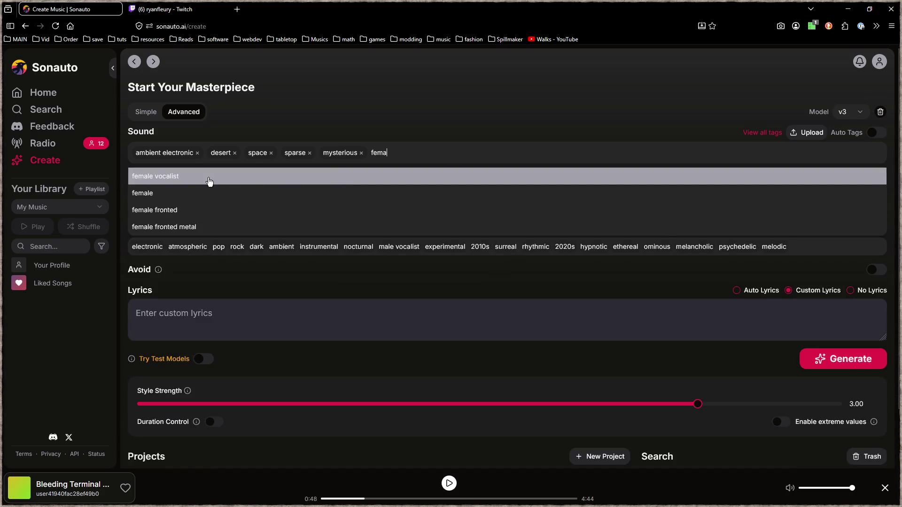
left_click(198, 178)
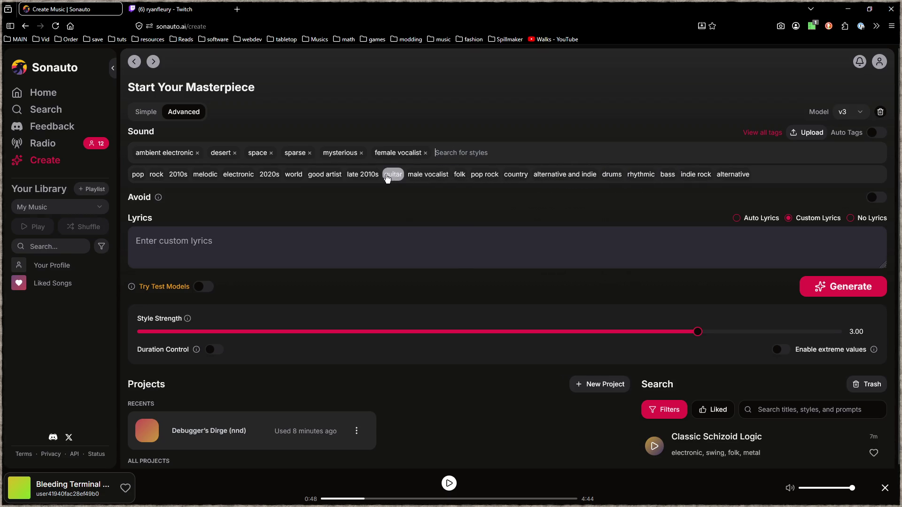
- Add world, jazz and funk/soul tags, then begin lyrics 'the shifting sands of time and space…'
left_click(293, 174)
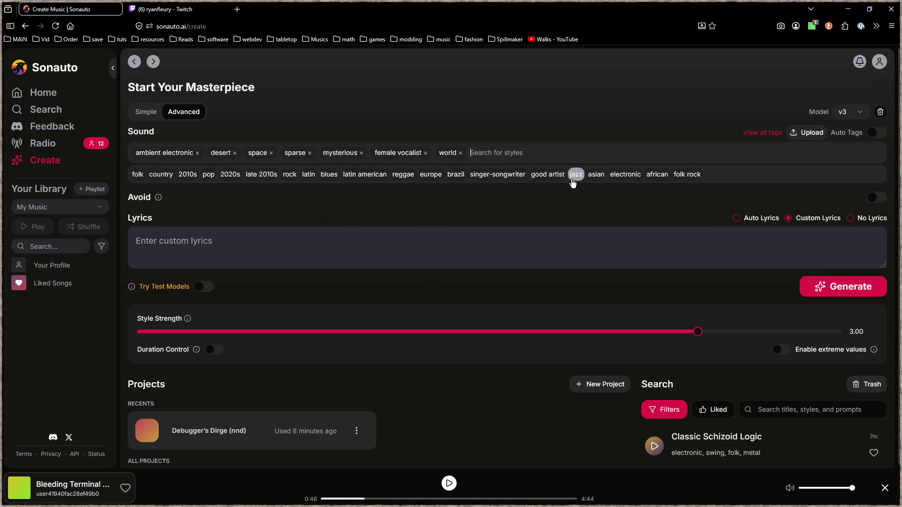
left_click(574, 181)
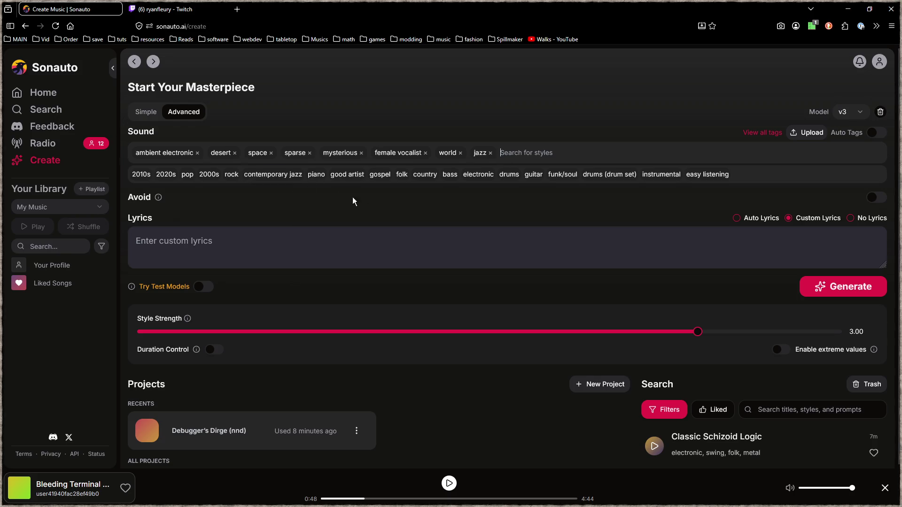
left_click(562, 174)
left_click(429, 243)
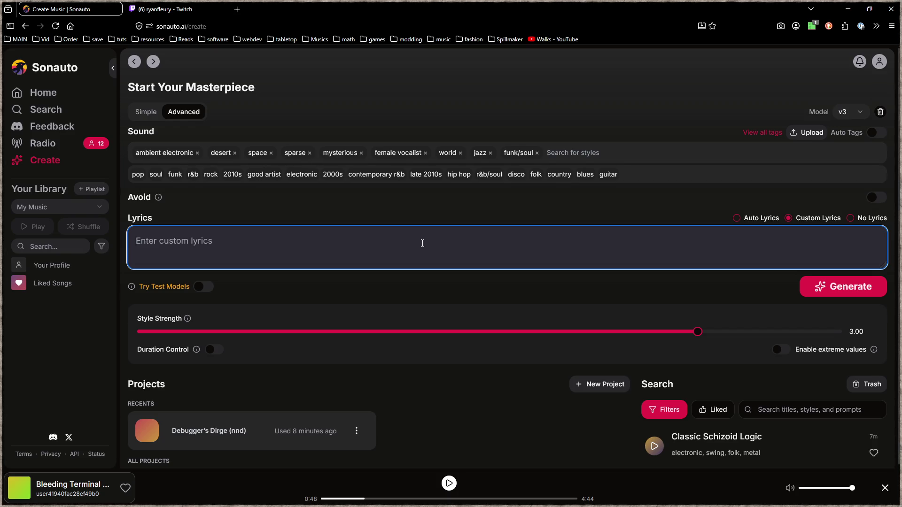
type("the shifting sands ")
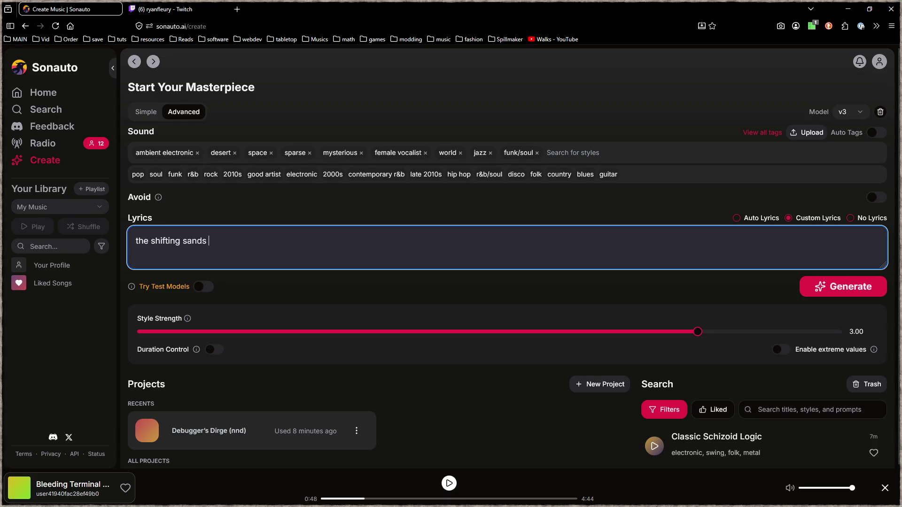
type("of")
type(" time and space ")
type("float around inside your head")
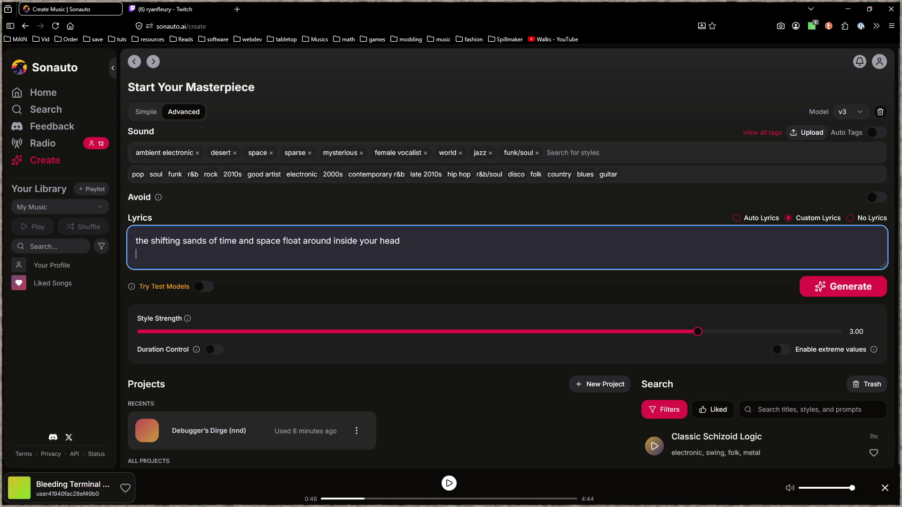
- Finish the 'don't be afraid of the light' line and type the Zeozen unfinished-games line
type("is it real? or is it light? don't")
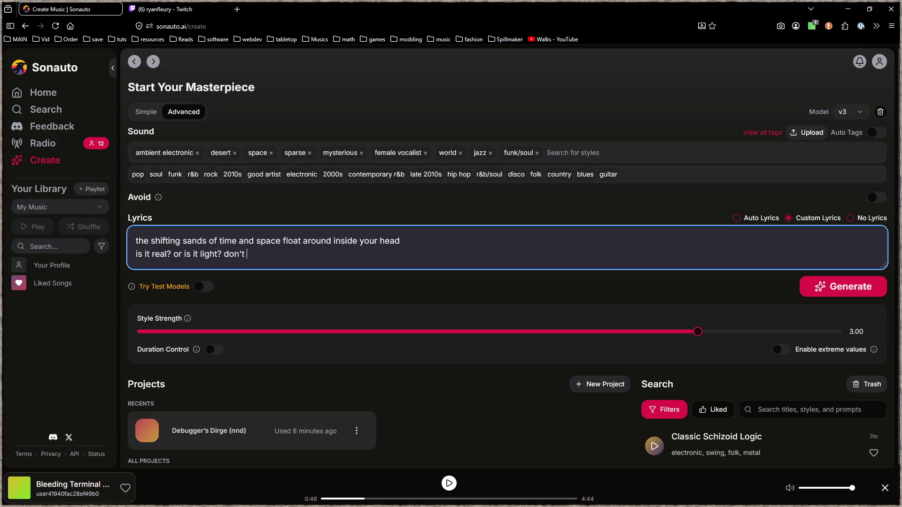
type("be afraid of the light")
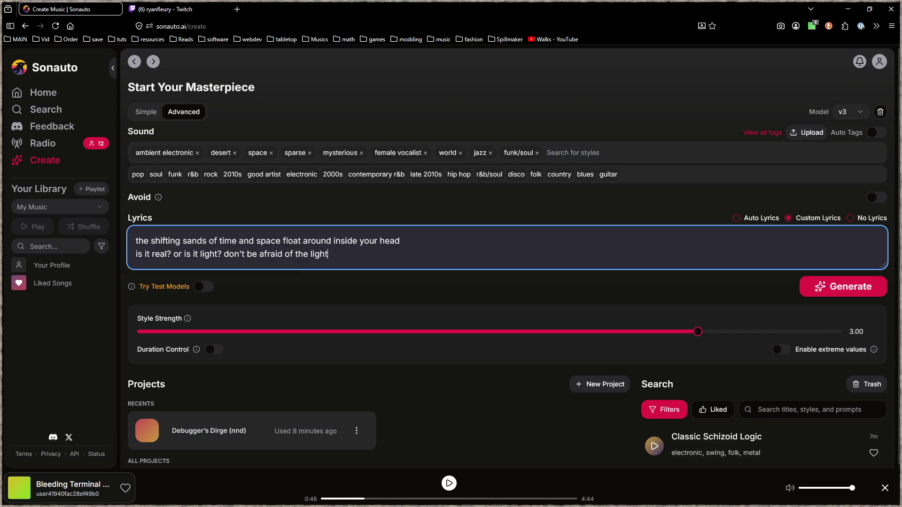
key("Return")
type("Zeoze")
key("BackSpace")
key("BackSpace")
type("eozen. Killing games. Playing like maniac, never finishing a gam")
key("BackSpace")
key("BackSpace")
key("BackSpace")
type("game. ")
type("Not a single one. All ")
type("or")
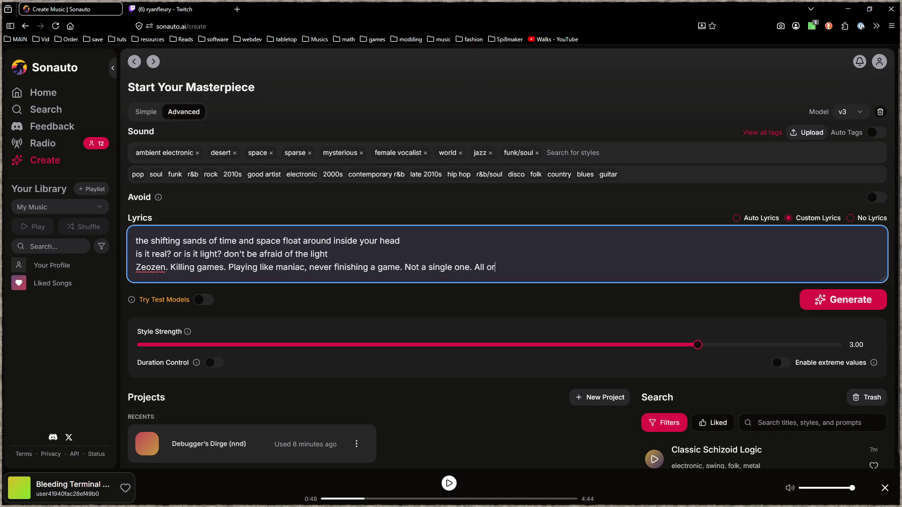
key("BackSpace")
key("BackSpace")
type("are touched, but remain ")
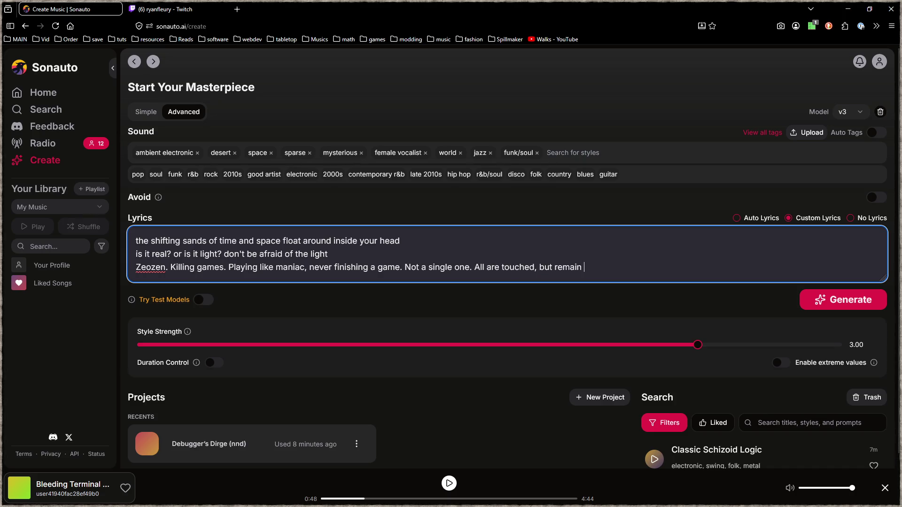
type("unsatisfied.")
- Add the final line 'The bleeding terminal beeps silently. What will you type?' and enable extreme values
key("Return")
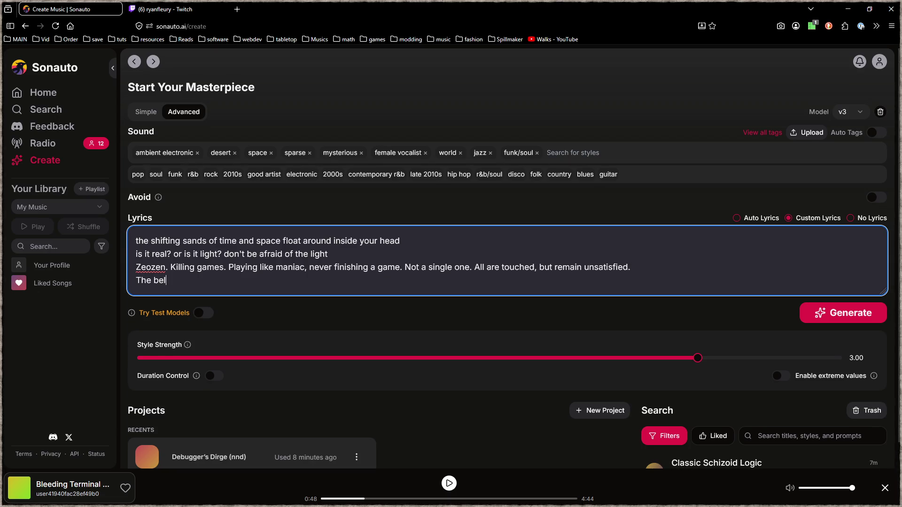
type("The bleeding terminal beeps")
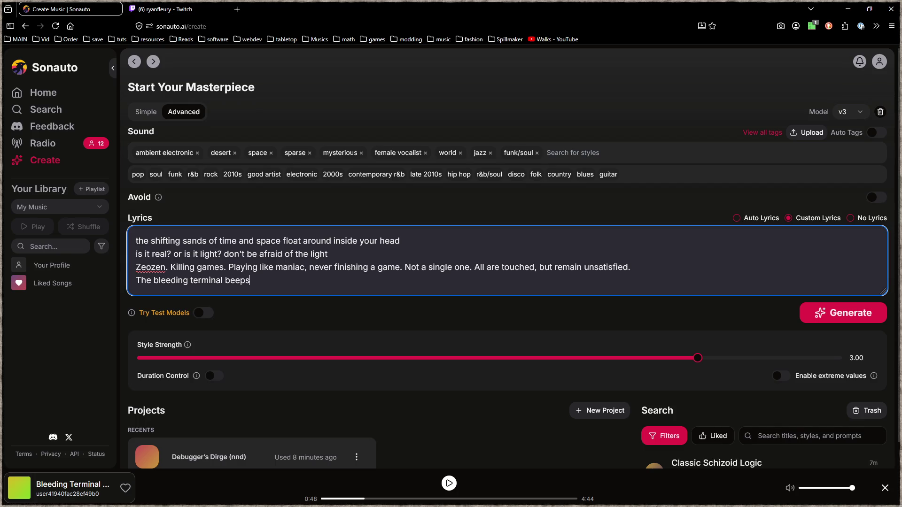
key("BackSpace")
type("silently,")
key("BackSpace")
key("BackSpace")
type("What will you type")
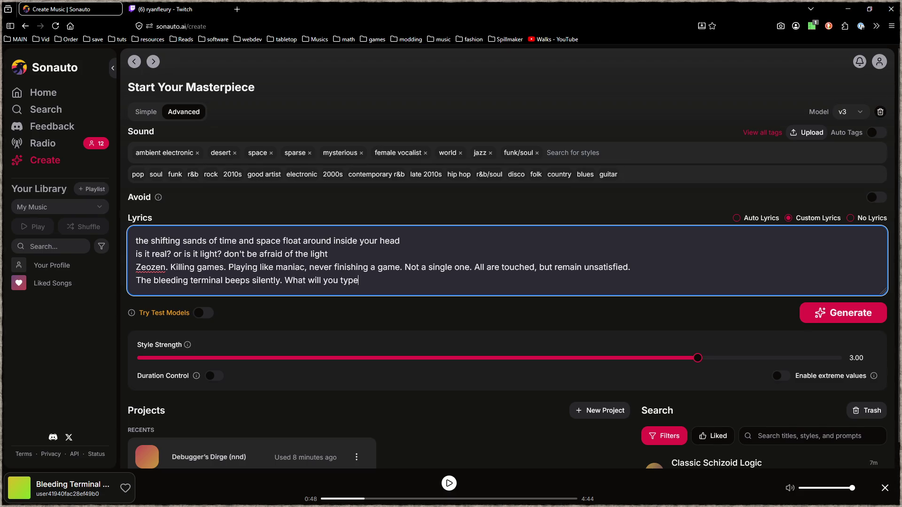
type(">?")
left_click(781, 377)
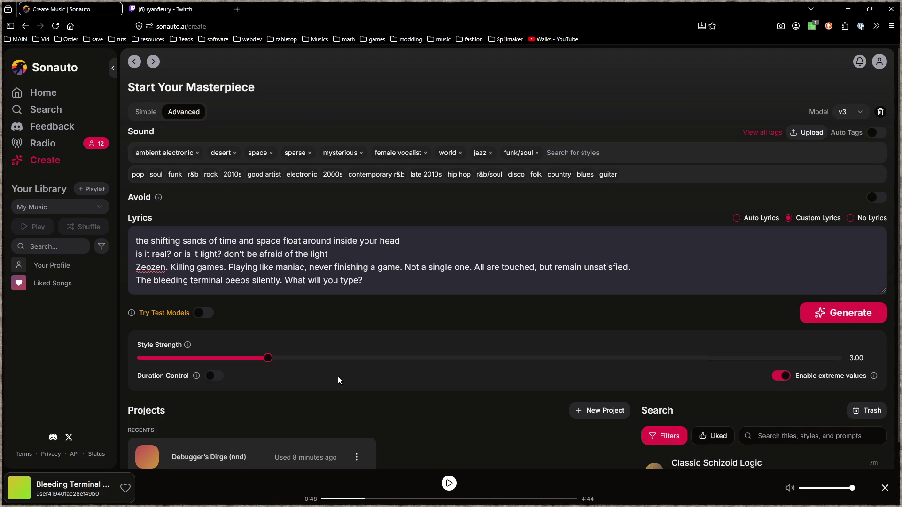
- Enable Duration Control with a 1:00 max, set Style Strength 12.00, generate, and close Twitch
left_click(214, 377)
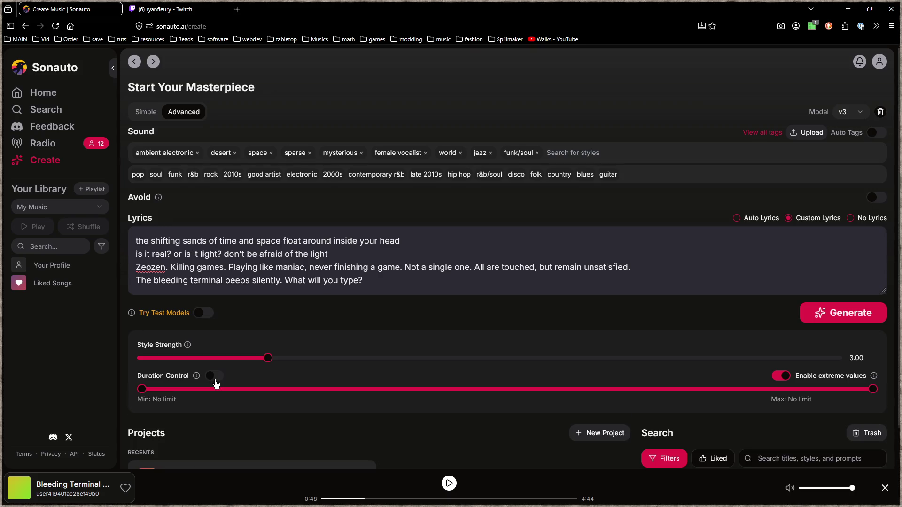
left_click_drag(873, 389, 257, 377)
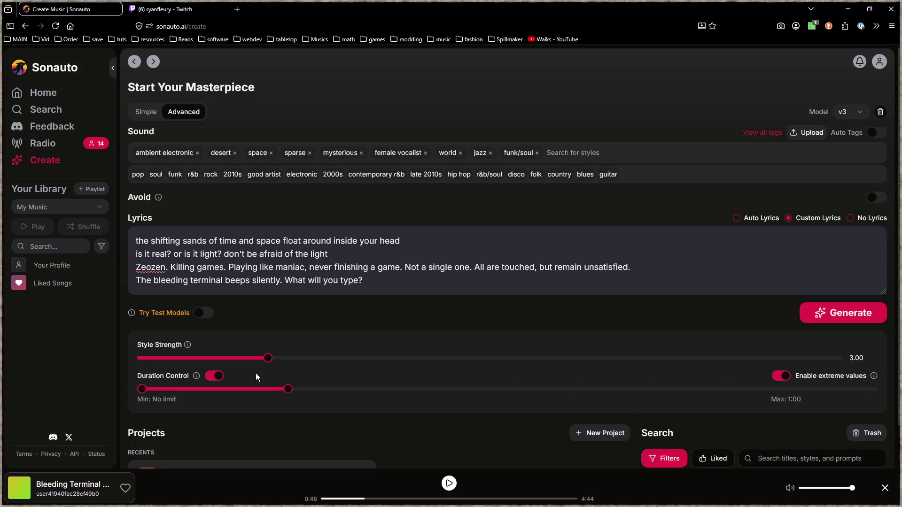
left_click_drag(268, 359, 856, 361)
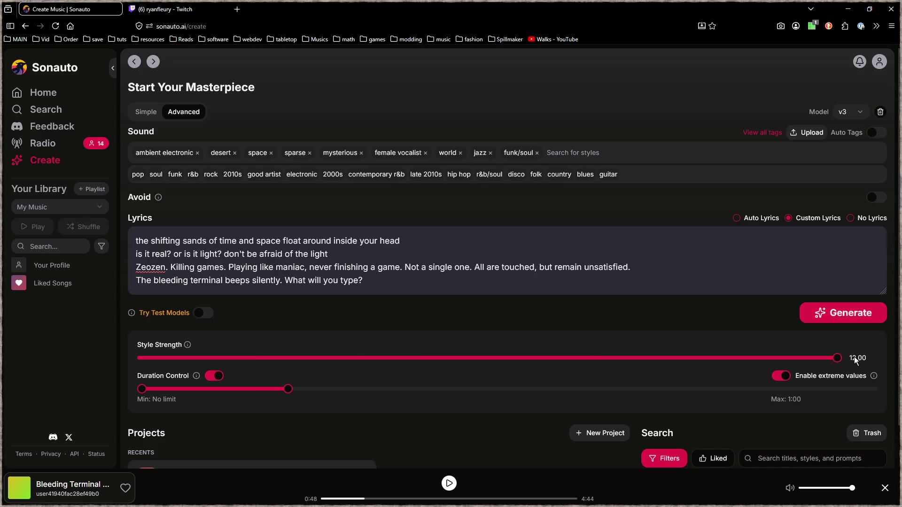
left_click(849, 315)
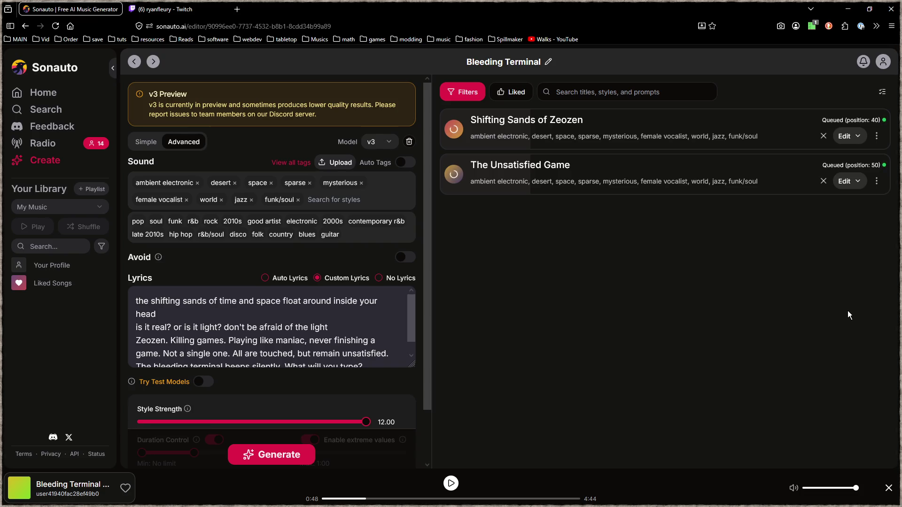
middle_click(164, 5)
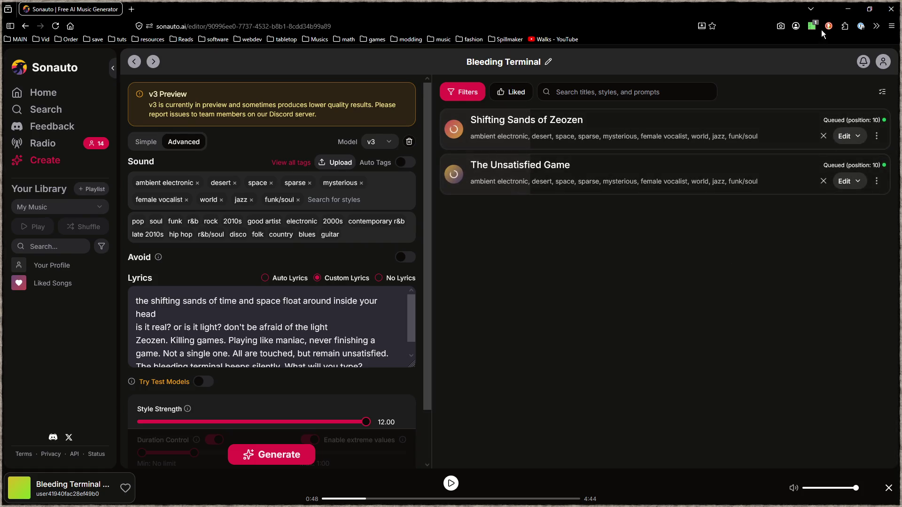
left_click(845, 12)
- Slide the short channel 9 strip earlier so it sits next to the clip
left_click(619, 309)
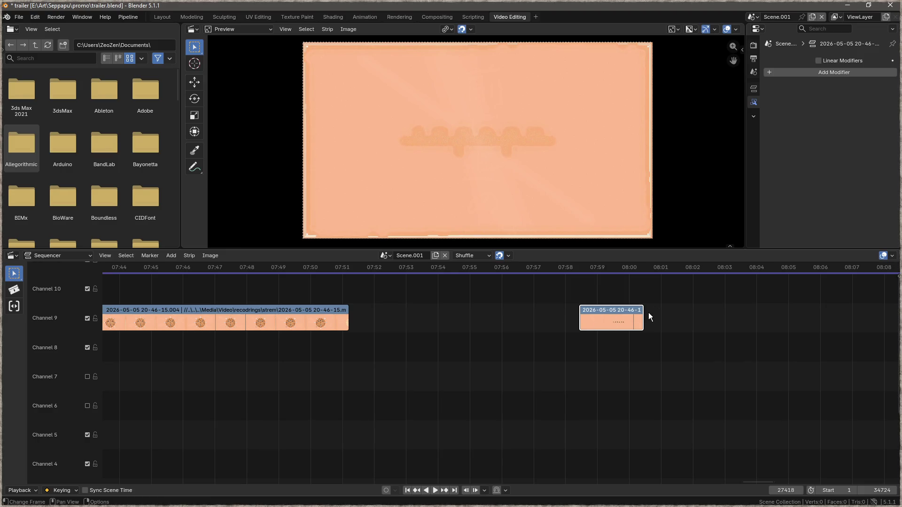
key("g")
left_click(705, 311)
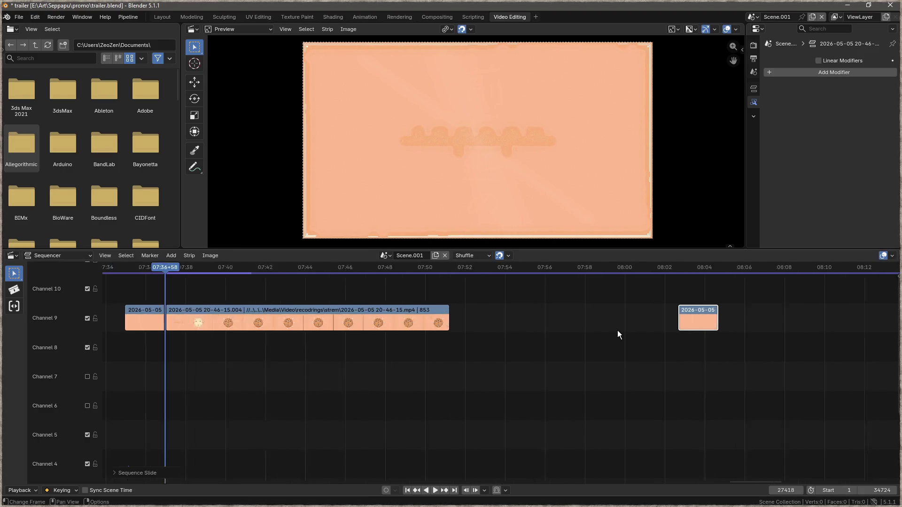
scroll(586, 321, "down", 10)
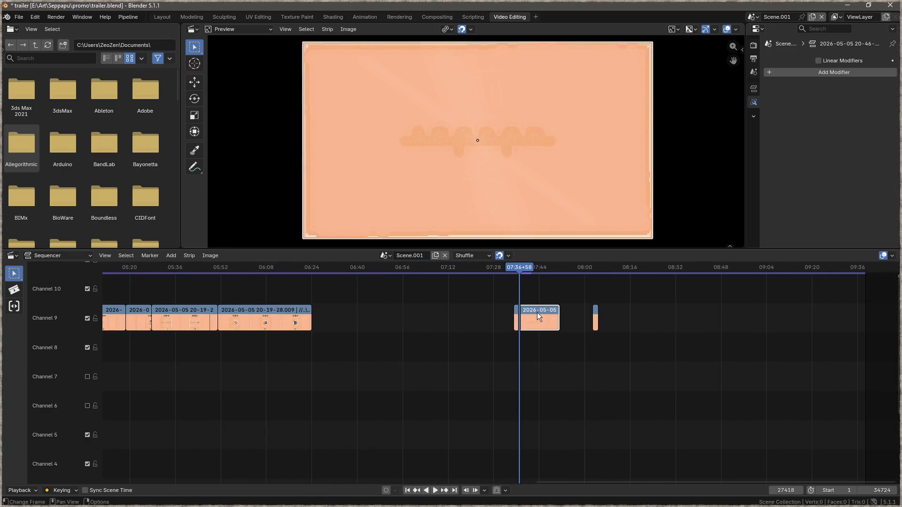
left_click_drag(537, 312, 369, 322)
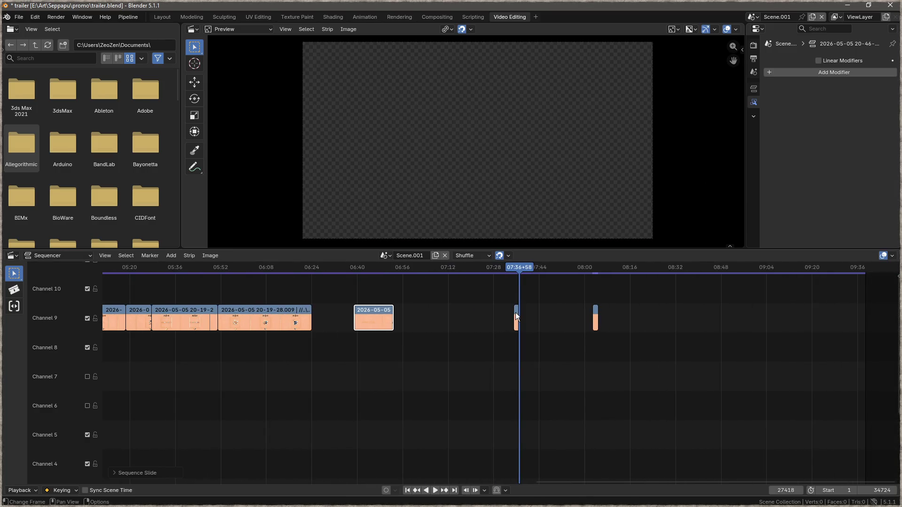
left_click_drag(515, 312, 341, 313)
left_click(341, 314)
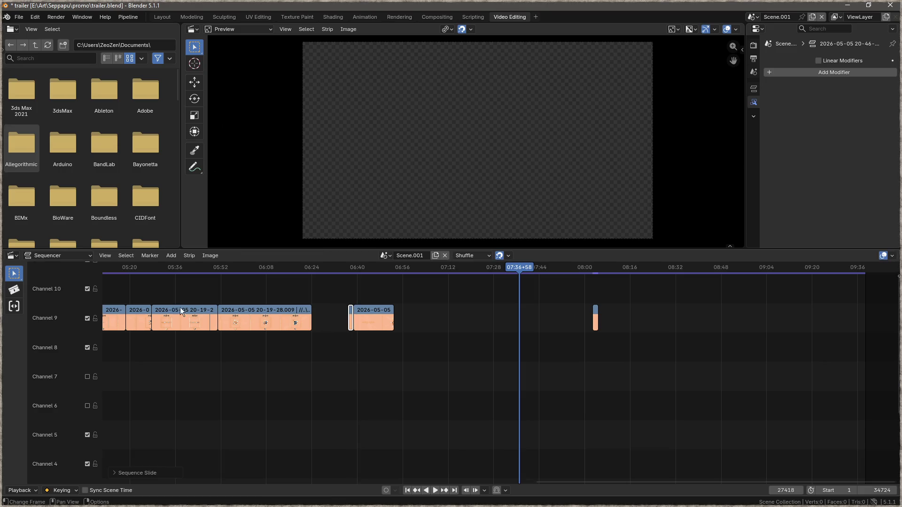
scroll(173, 304, "left", 3)
scroll(436, 346, "left", 4)
- Move the short end strip later and drop the four channel 10 clips into channel 9
mouse_move(527, 297)
left_mouse_down()
mouse_move(308, 319)
mouse_move(650, 346)
mouse_move(623, 288)
left_mouse_up()
scroll(360, 347, "right", 5)
left_click_drag(514, 316, 587, 316)
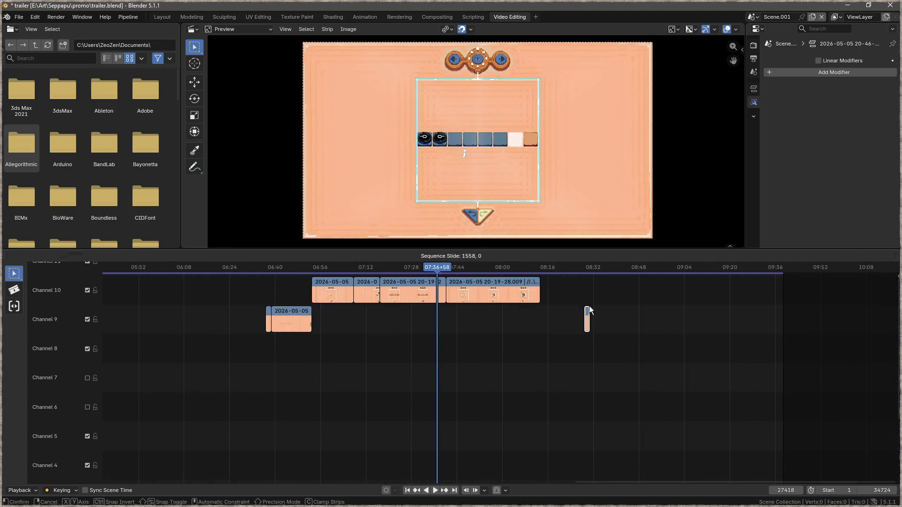
left_click(334, 282)
left_click(368, 283, "shift")
left_click(408, 284, "shift")
left_click(487, 281, "shift")
left_click_drag(333, 287, 334, 316)
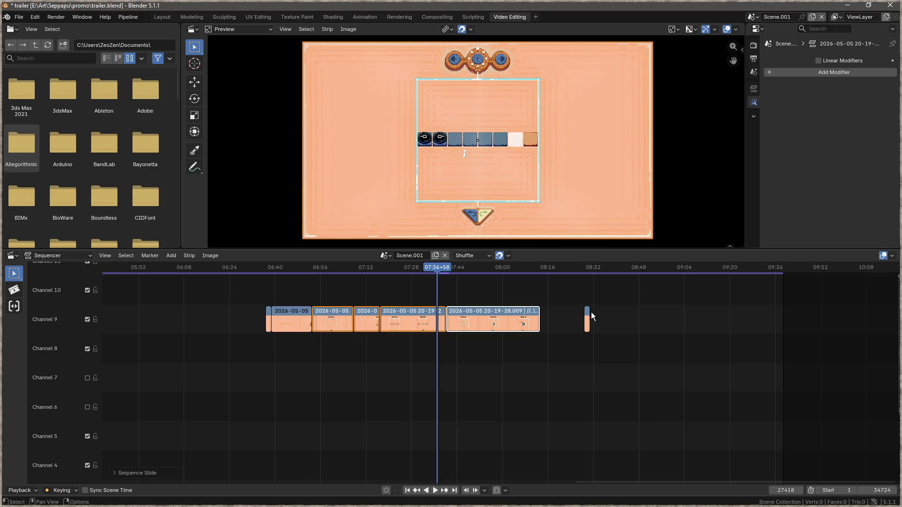
- Butt the end strip against the last clip, shift channel 9 earlier, and set the playhead to 05:36+47
left_click_drag(590, 316, 228, 344)
left_click_drag(287, 321, 121, 312)
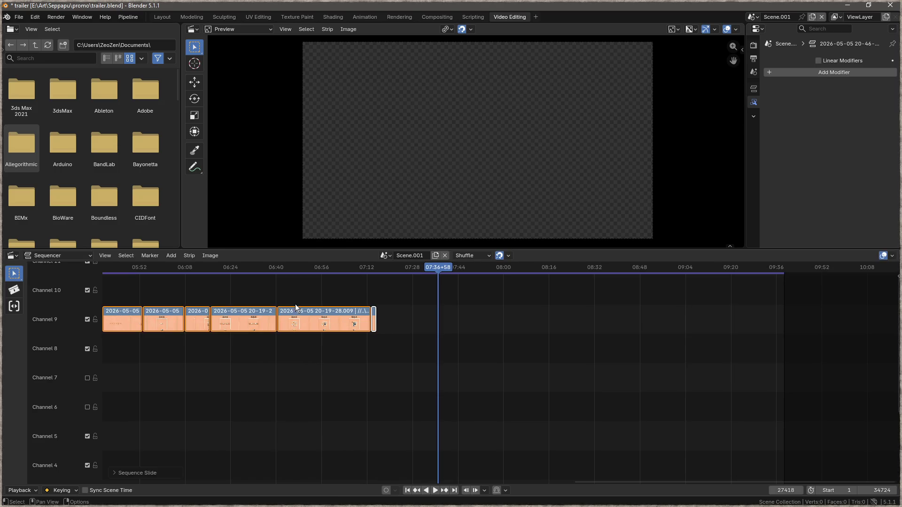
scroll(542, 307, "left", 5)
left_click_drag(676, 265, 340, 286)
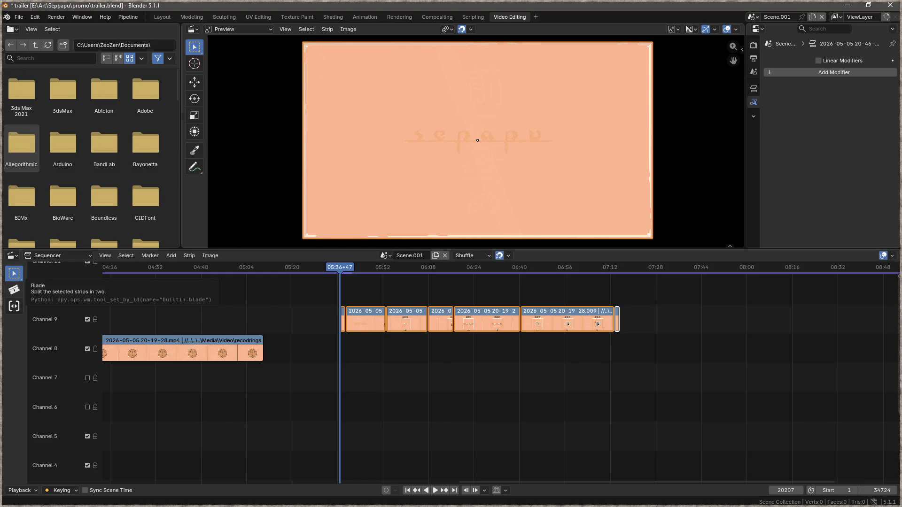
key("alt+Tab")
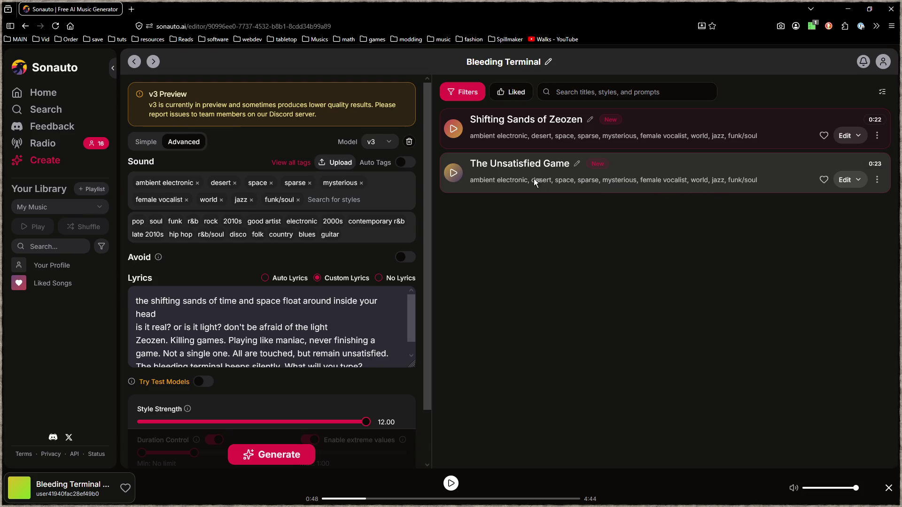
- Play The Unsatisfied Game through, then start Shifting Sands of Zeozen
left_click(454, 174)
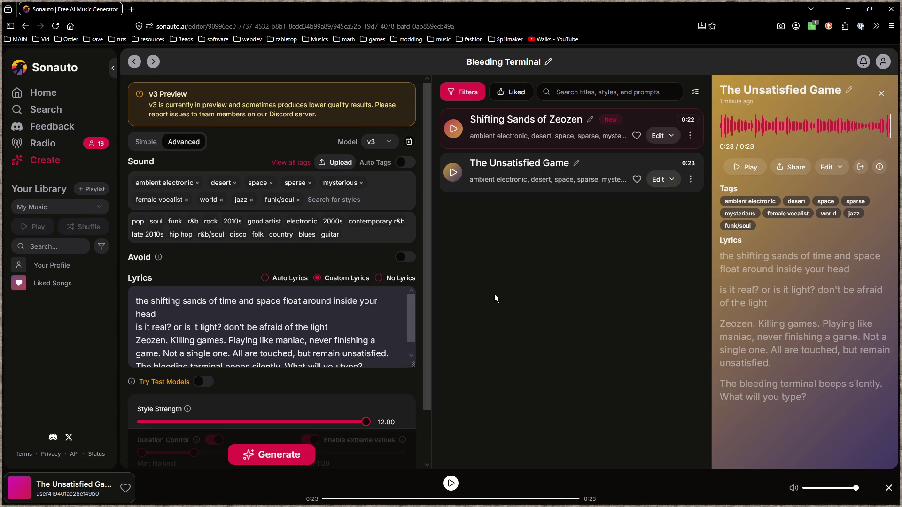
left_click(452, 129)
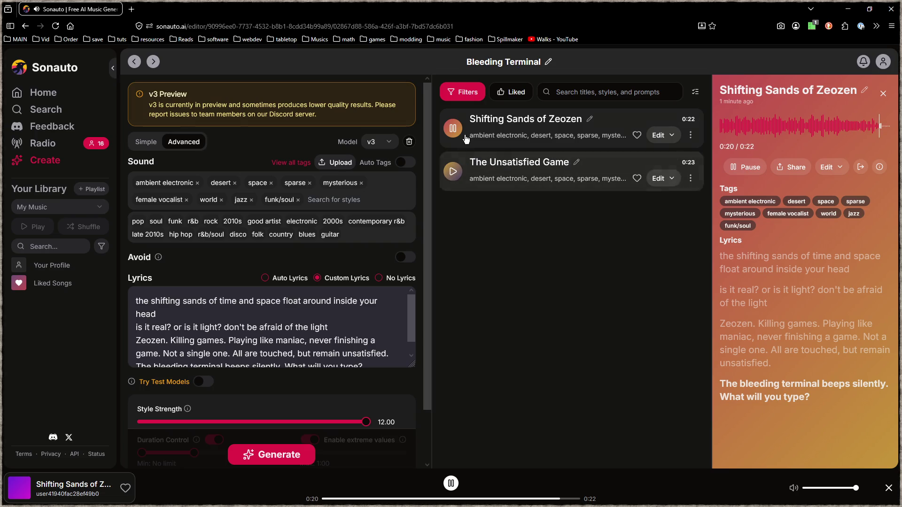
- Replay Shifting Sands of Zeozen from 0:15 and 0:16, stop it at 0:20, then go to Create
left_click(839, 129)
left_click(751, 173)
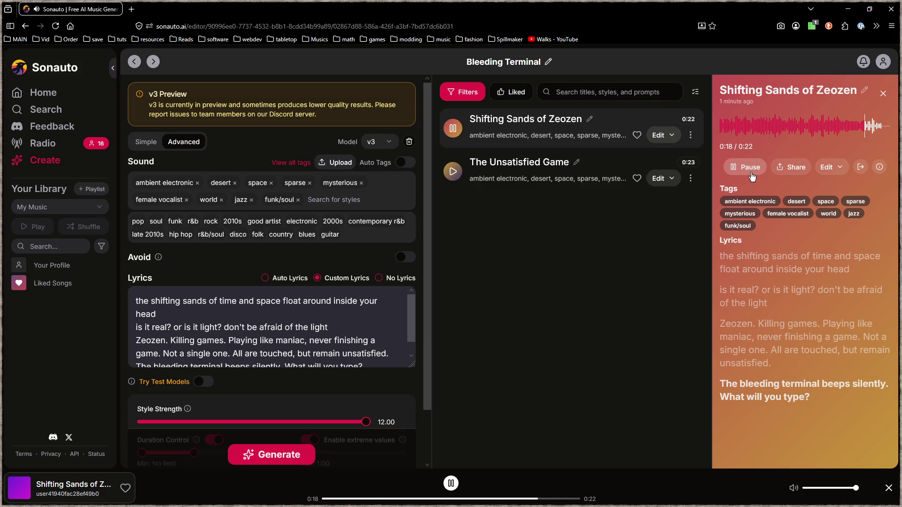
left_click(752, 176)
left_click(846, 126)
left_click(748, 170)
left_click(748, 170)
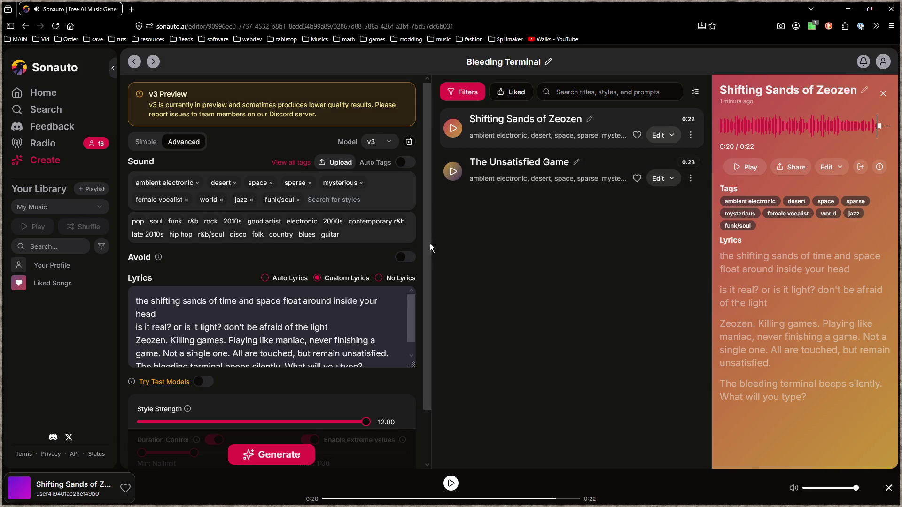
left_click(45, 160)
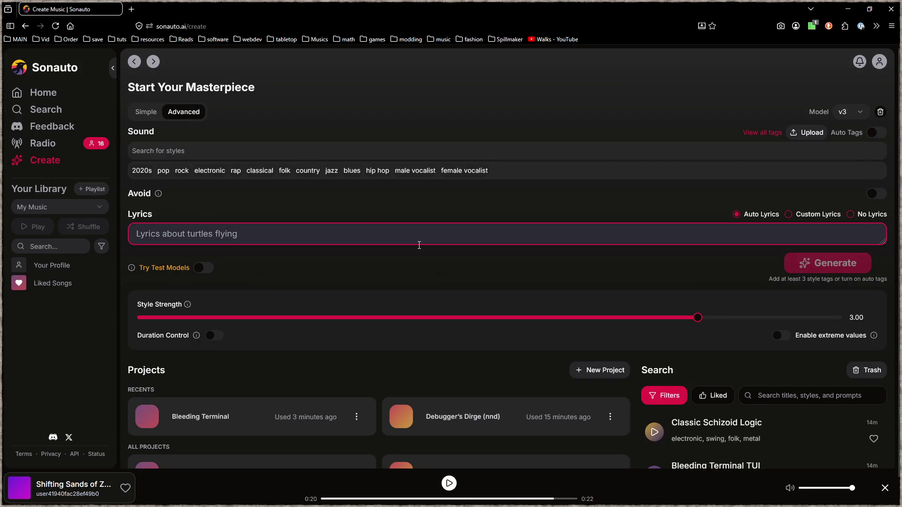
- Turn on Auto Tags and type 'disco, psx' into the Sound field
left_click(876, 133)
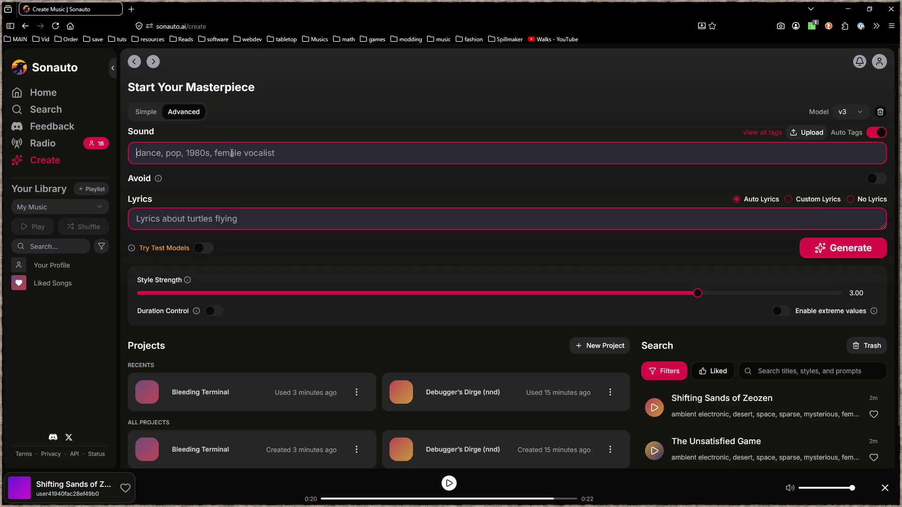
type("disco")
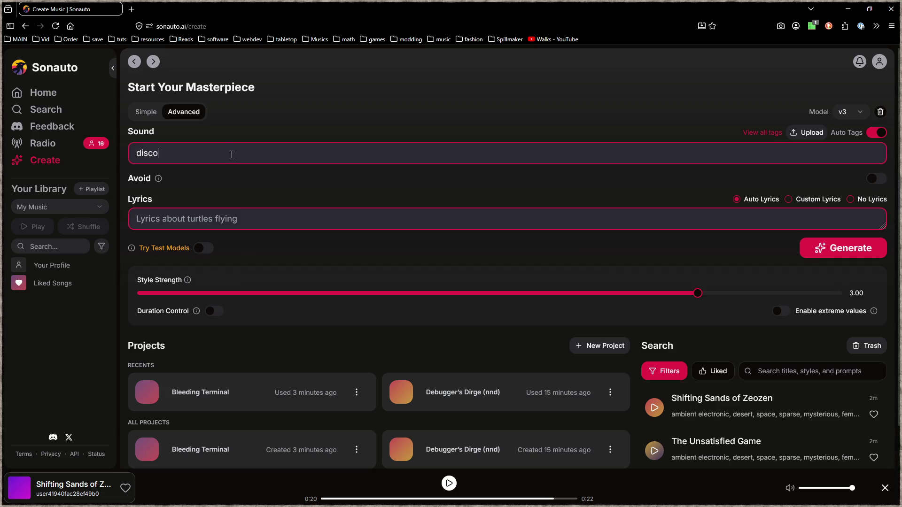
key("BackSpace")
key("BackSpace")
key("BackSpace")
key("BackSpace")
key("BackSpace")
key("BackSpace")
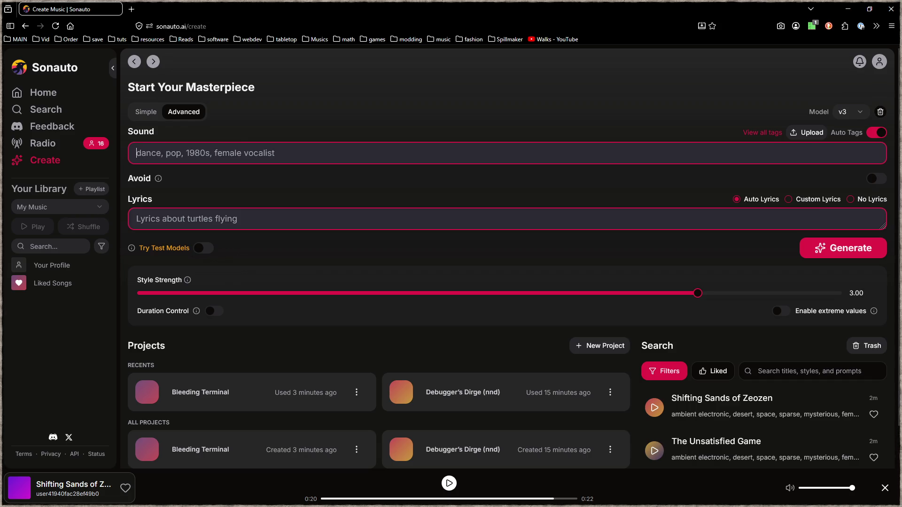
type("disco")
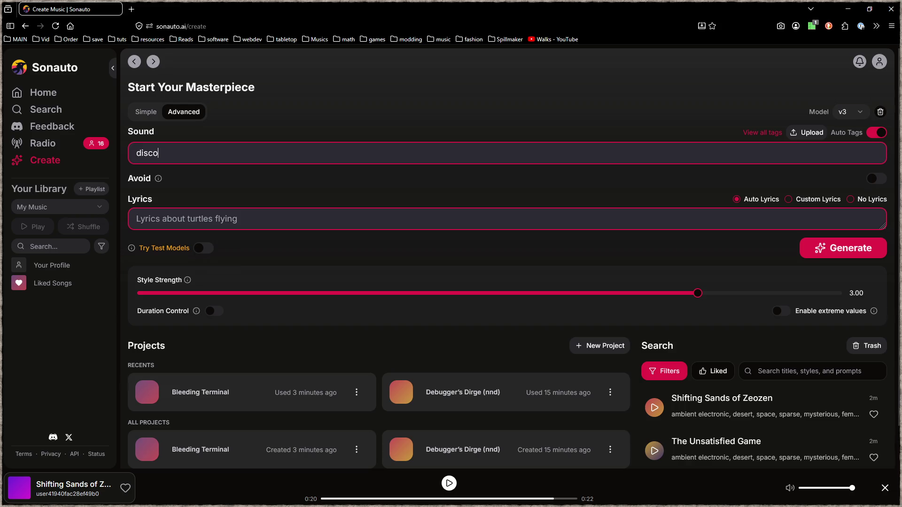
type(" ps")
type("x")
key("BackSpace")
key("BackSpace")
key("BackSpace")
type(", psc")
key("BackSpace")
type("x,")
- Revise the sound tags so they read 'disco, j-pop'
left_click(131, 9)
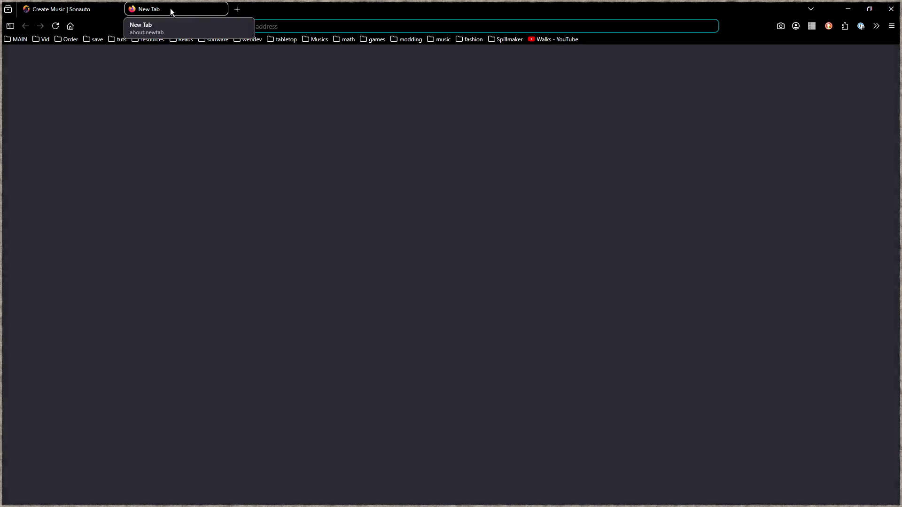
middle_click(172, 12)
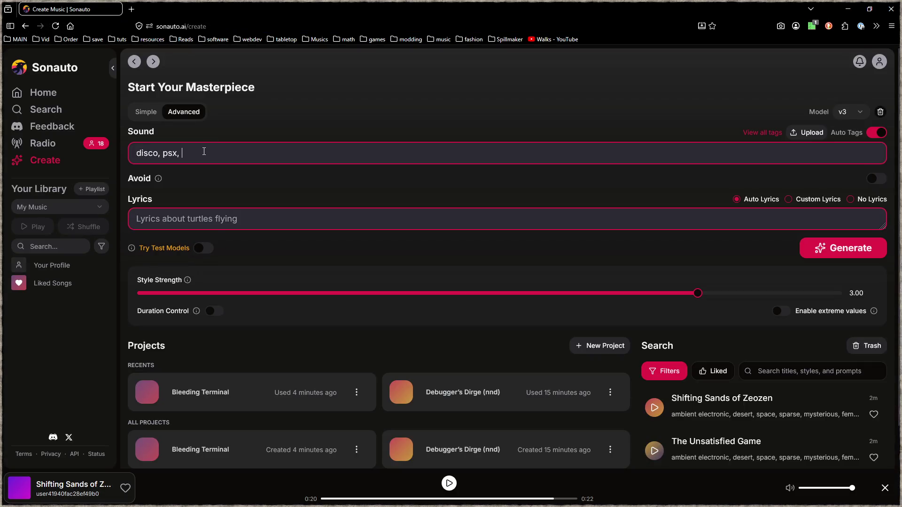
type("phantasy star online, ")
type("japa")
key("BackSpace")
key("BackSpace")
key("BackSpace")
type("-pop, k-pop,")
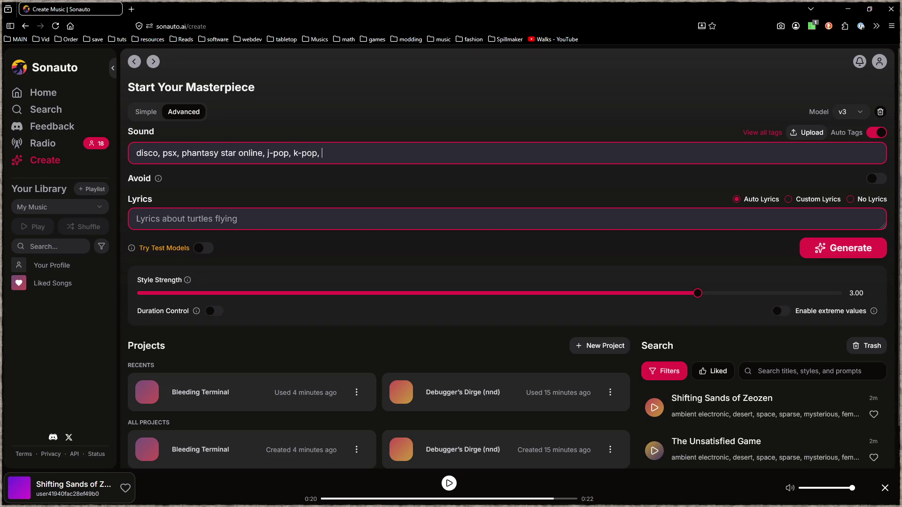
key("BackSpace")
key("BackSpace")
key("shift+Left")
key("shift+Left")
key("shift+Left")
key("shift+Left")
key("shift+Left")
key("shift+Left")
key("shift+Left")
key("shift+Left")
key("shift+Left")
key("shift+Right")
key("BackSpace")
key("shift+End")
key("BackSpace")
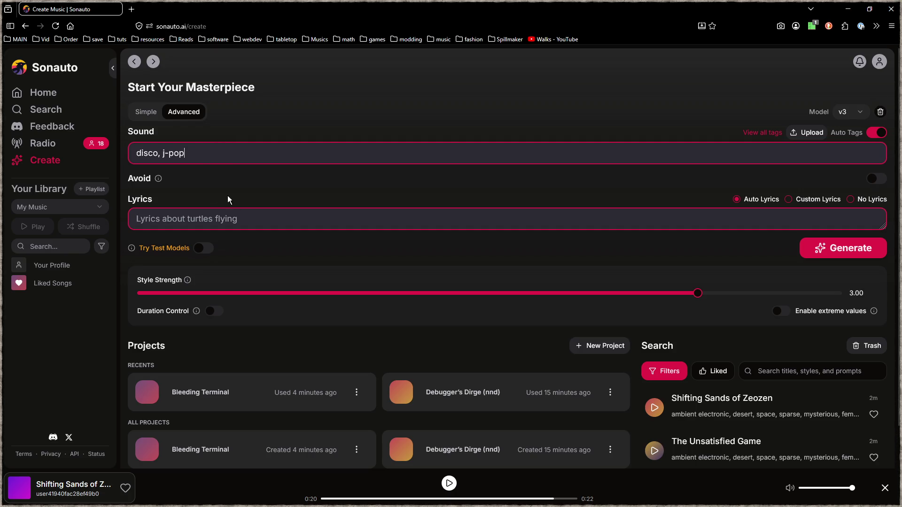
- Select Custom Lyrics and open the whiteagle.net Romaji-to-Hiragana/Katakana converter in a new tab
left_click(794, 205)
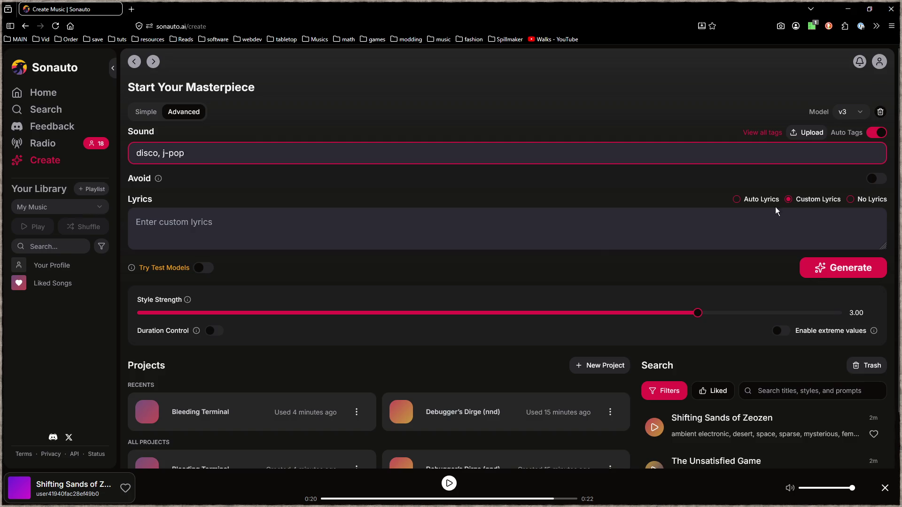
left_click(285, 223)
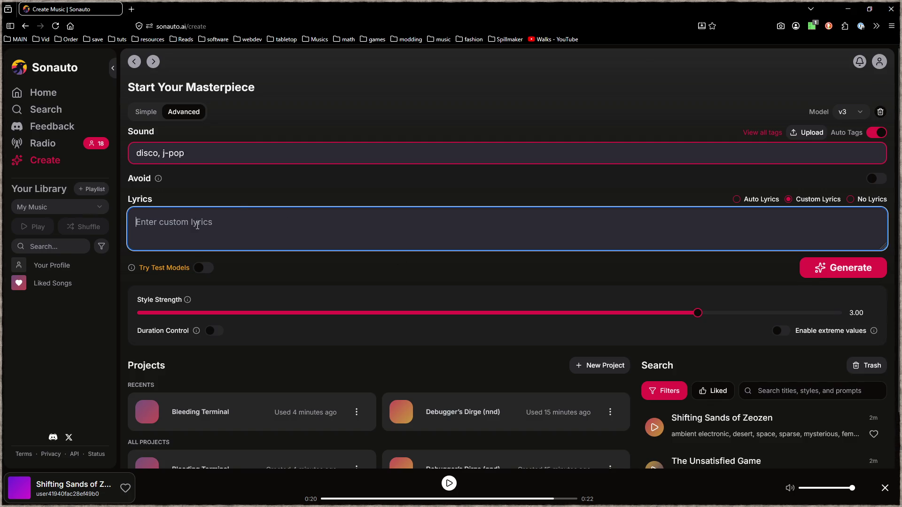
left_click(137, 11)
type("white")
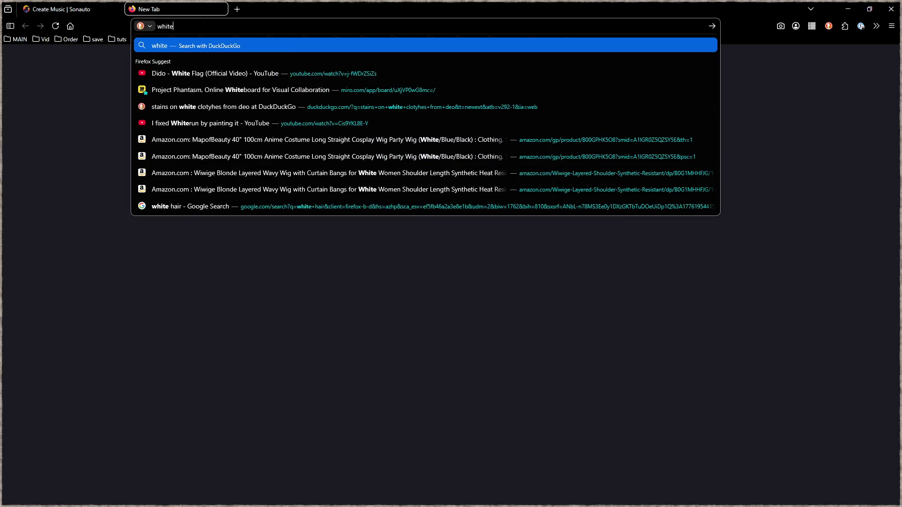
type("eagle")
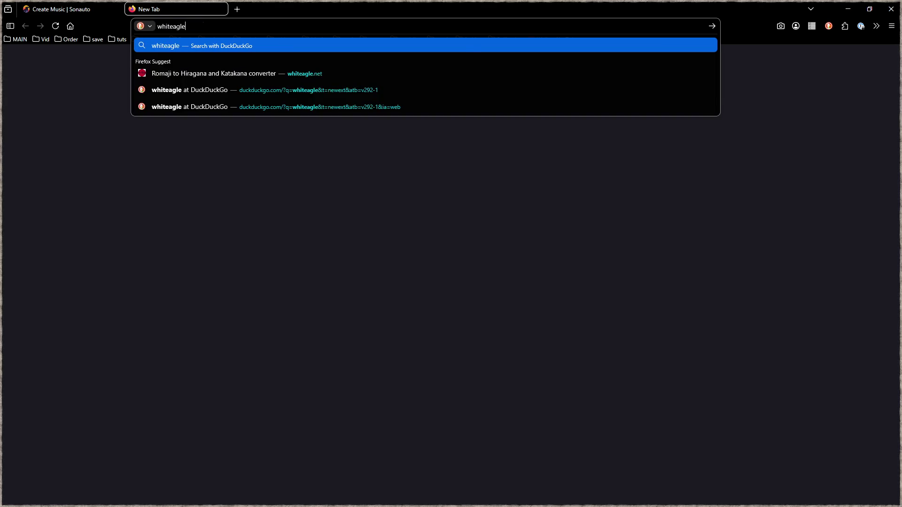
key("Down")
key("Return")
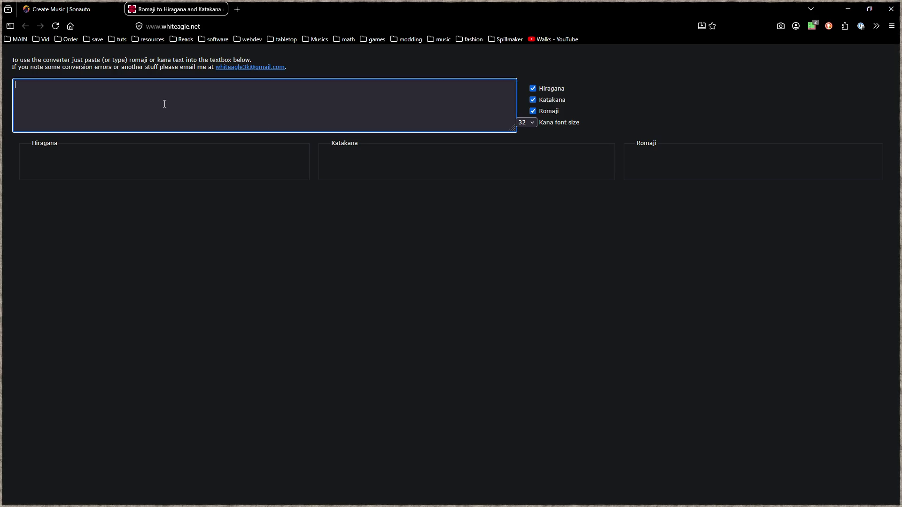
- Enter 'yume mieru ka na' in the converter to get its hiragana and katakana
type("yume ")
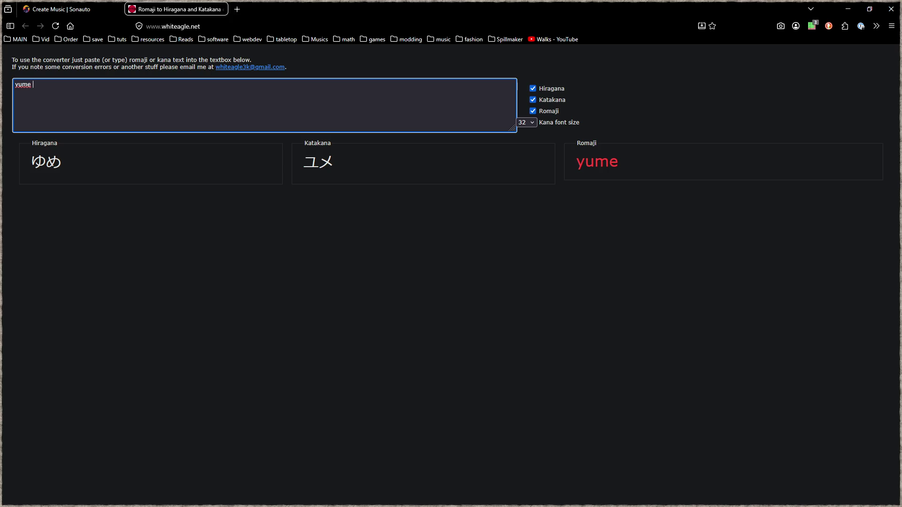
type("wo")
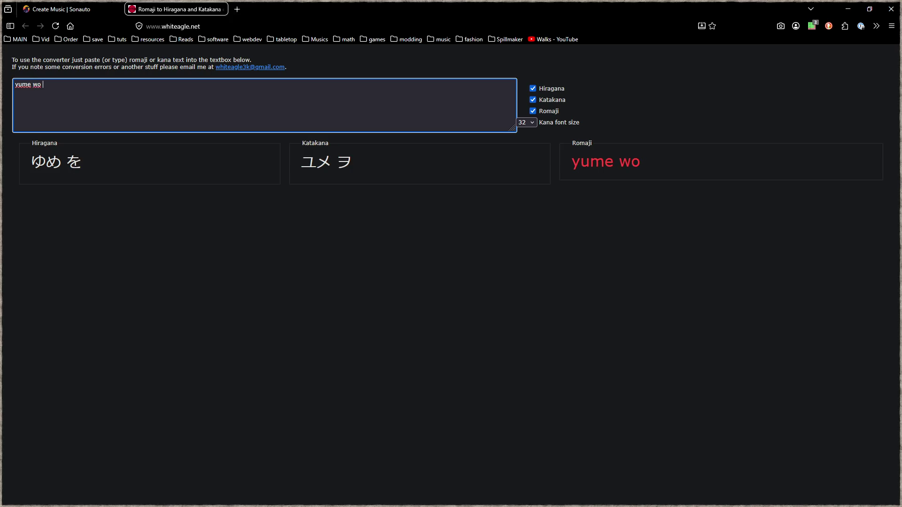
key("BackSpace")
key("BackSpace")
key("BackSpace")
type("mi")
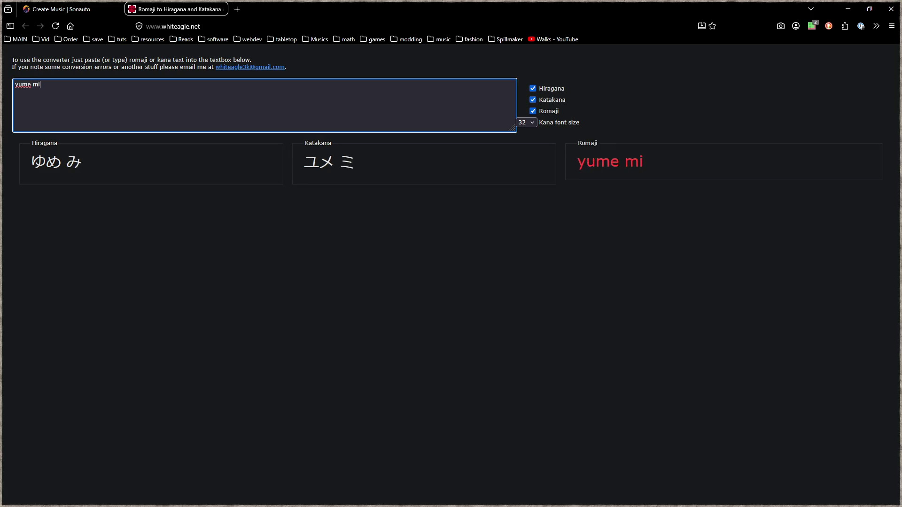
type("eru ka na")
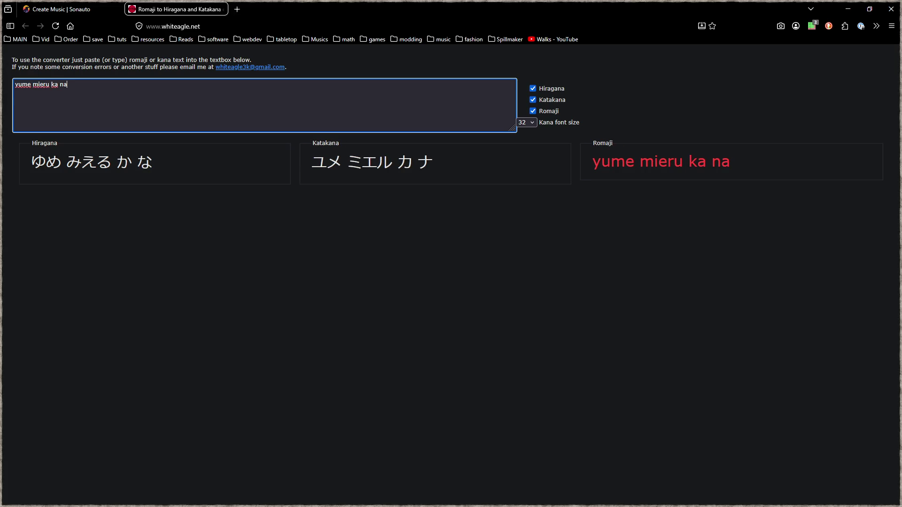
left_click(237, 9)
- Load translate.google.com and set the languages to English → Japanese
type("translate.google.com/")
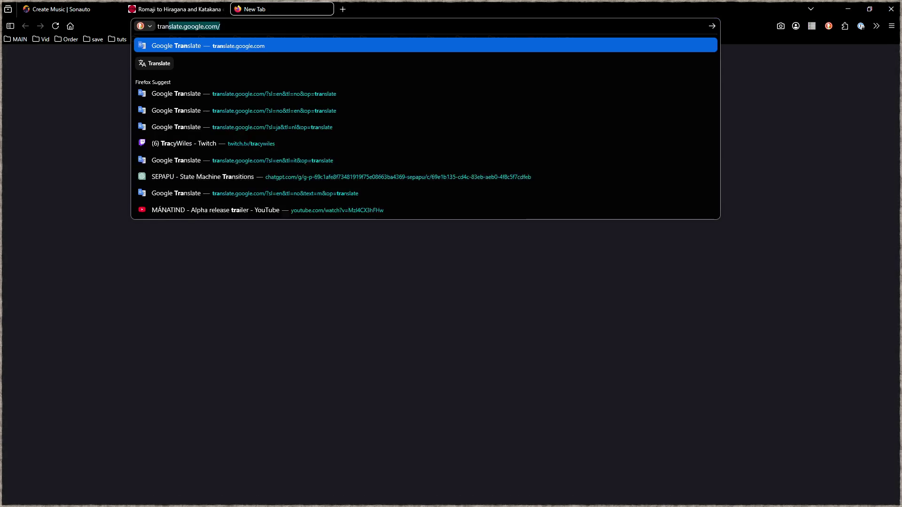
key("Return")
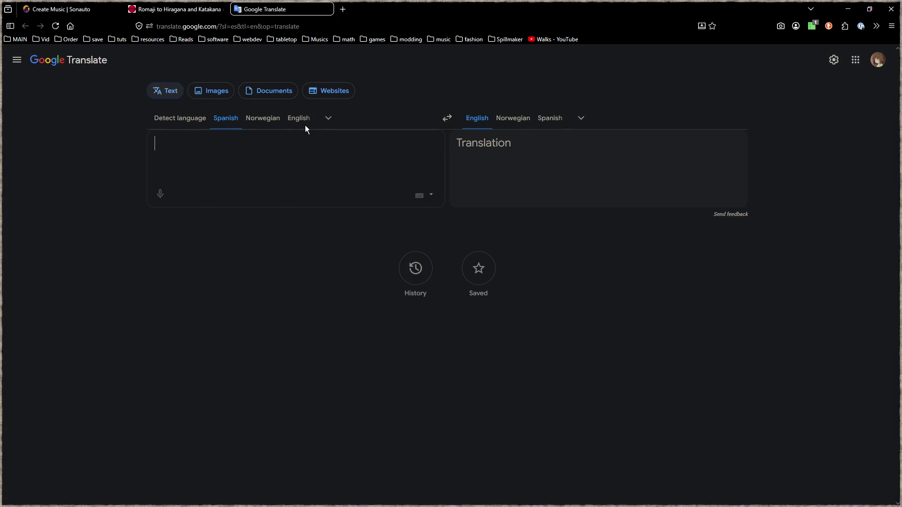
left_click(294, 121)
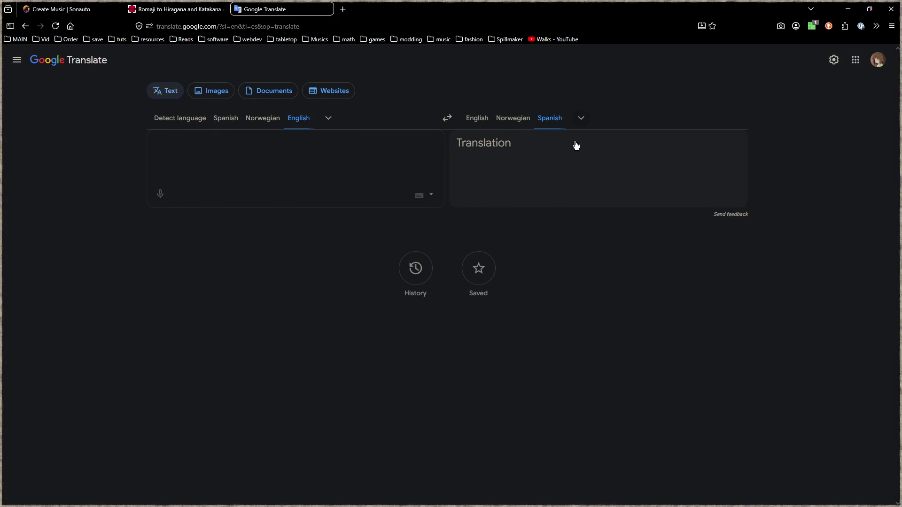
left_click(581, 119)
scroll(385, 306, "down", 4)
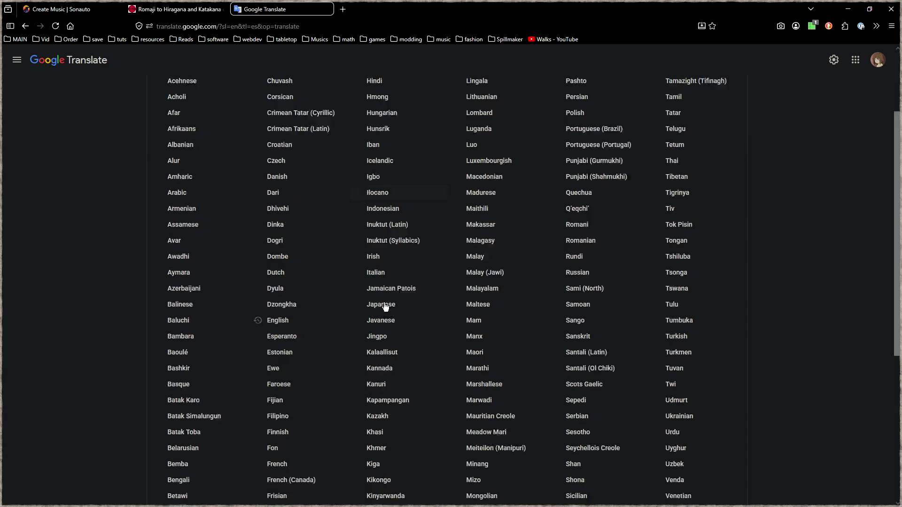
scroll(458, 374, "down", 3)
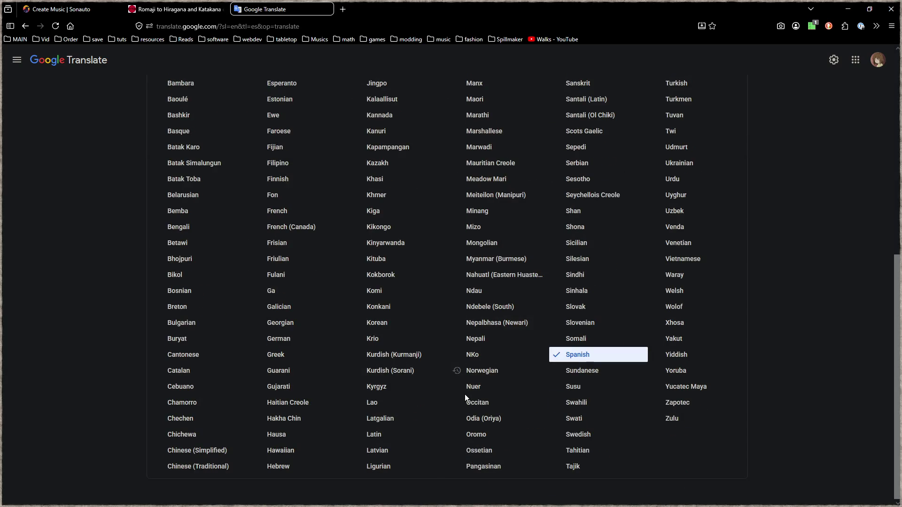
scroll(465, 394, "up", 4)
scroll(511, 298, "up", 2)
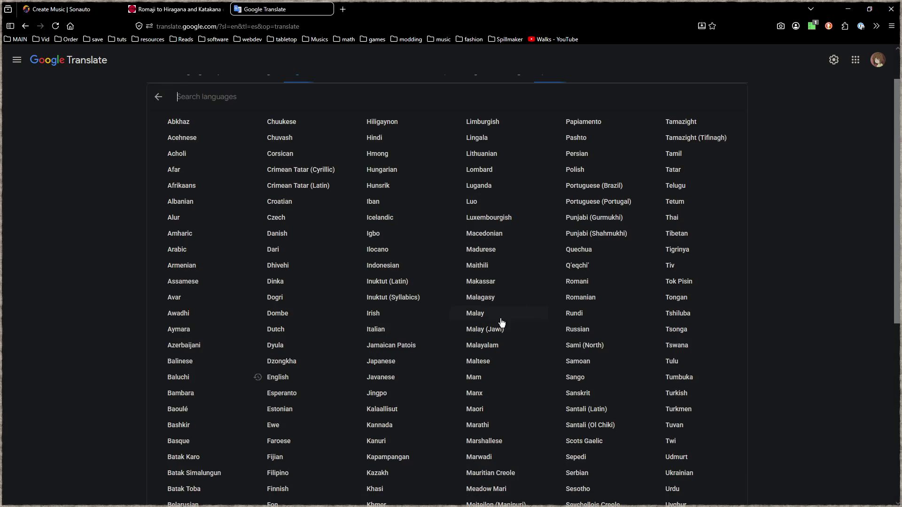
scroll(493, 339, "down", 2)
scroll(493, 338, "down", 4)
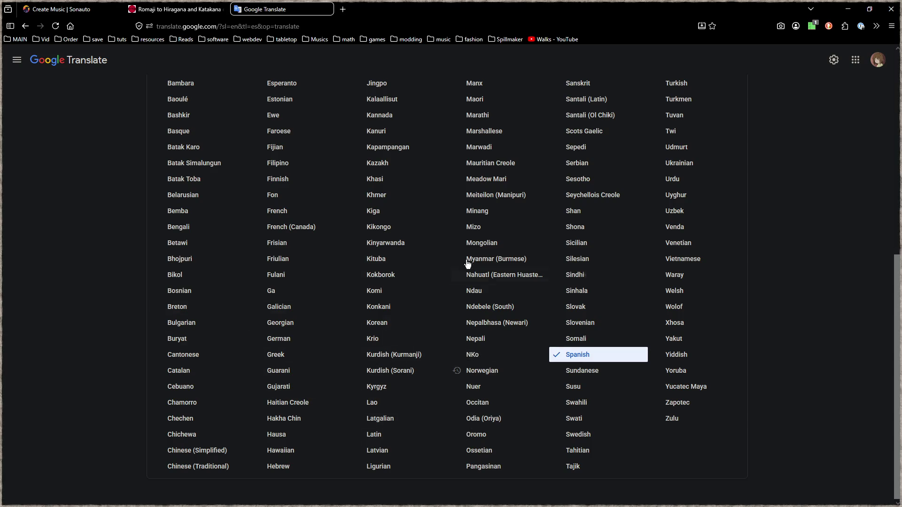
scroll(449, 257, "up", 2)
left_click(388, 156)
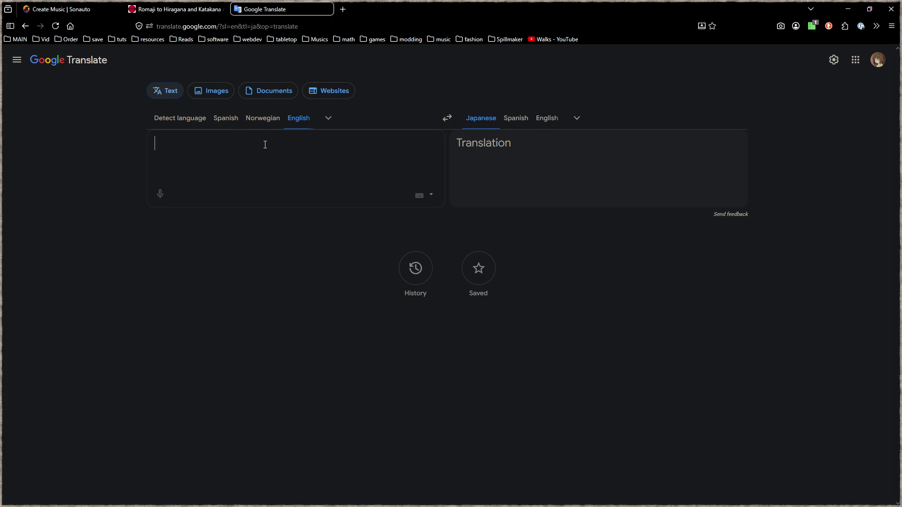
- Type the English lyrics ending 'Kozaimus mi no. ONI CHAN!' and select the Japanese translation
type("something like a star, raining down above. move you")
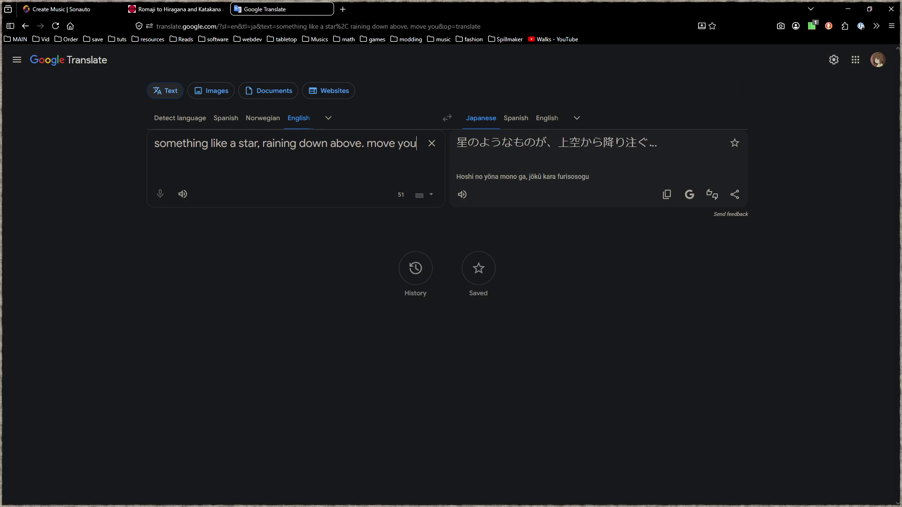
type("r body yo")
key("BackSpace")
key("BackSpace")
type("to the beat of your heart, HEY! HEY!")
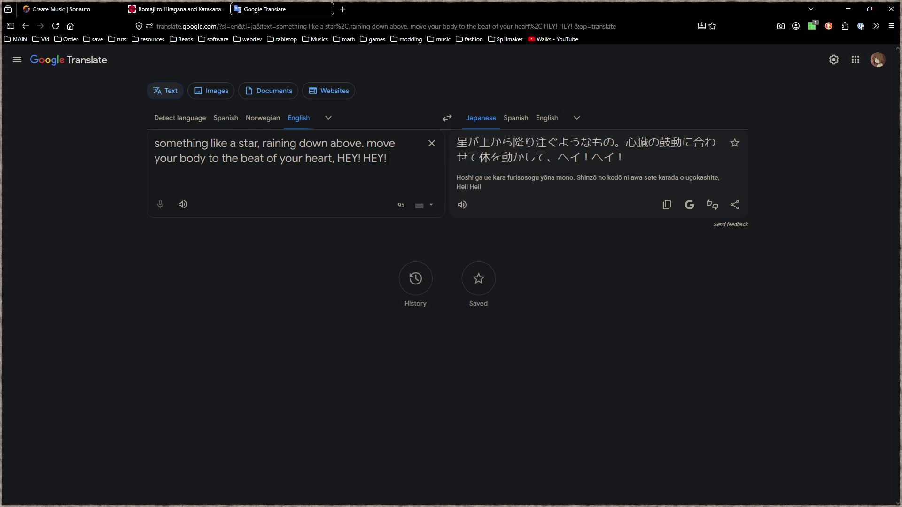
type(" Flap your flaps and flick your ")
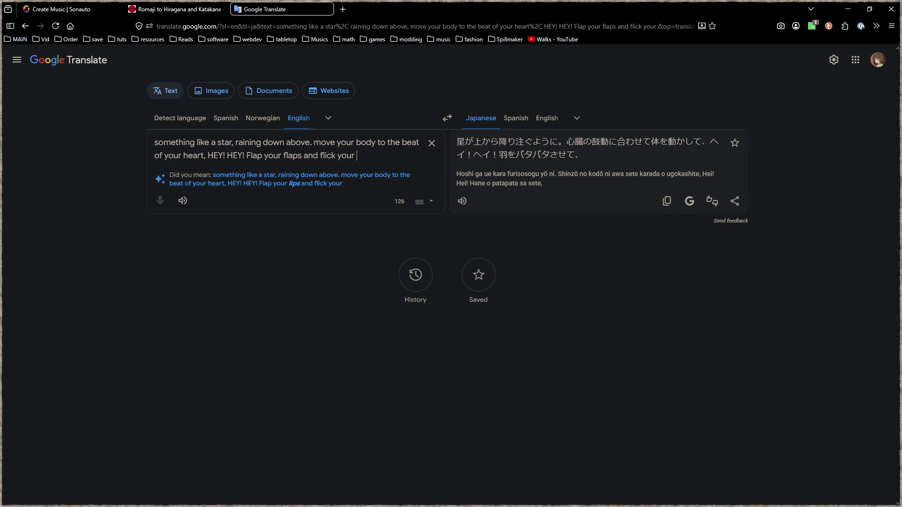
type("dick")
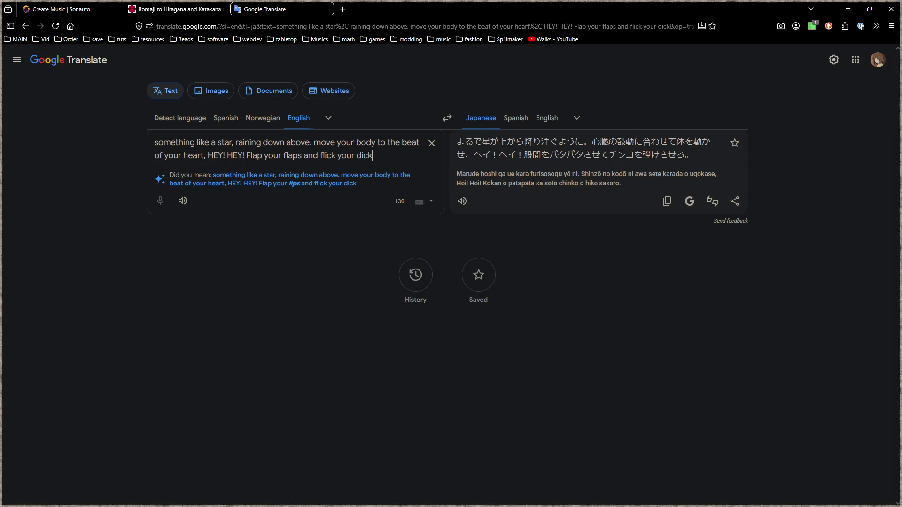
type(".")
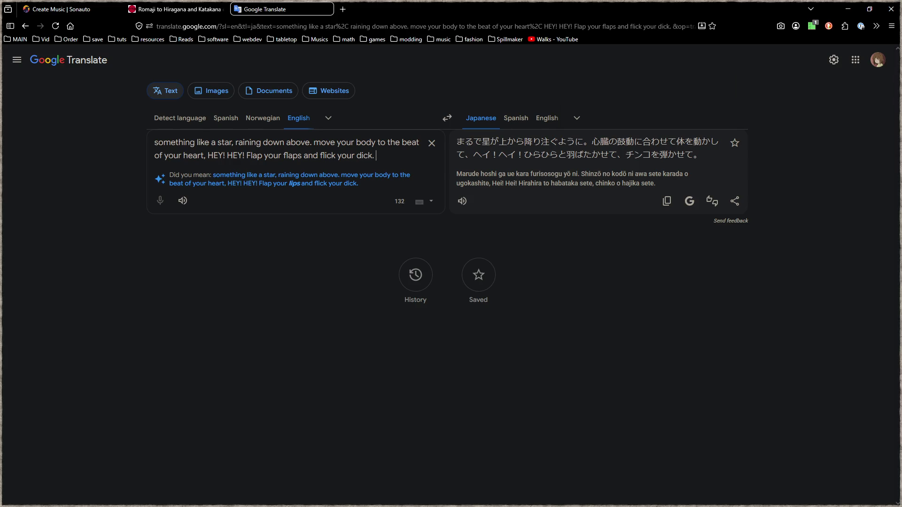
type(" Kozaimus mi no. ")
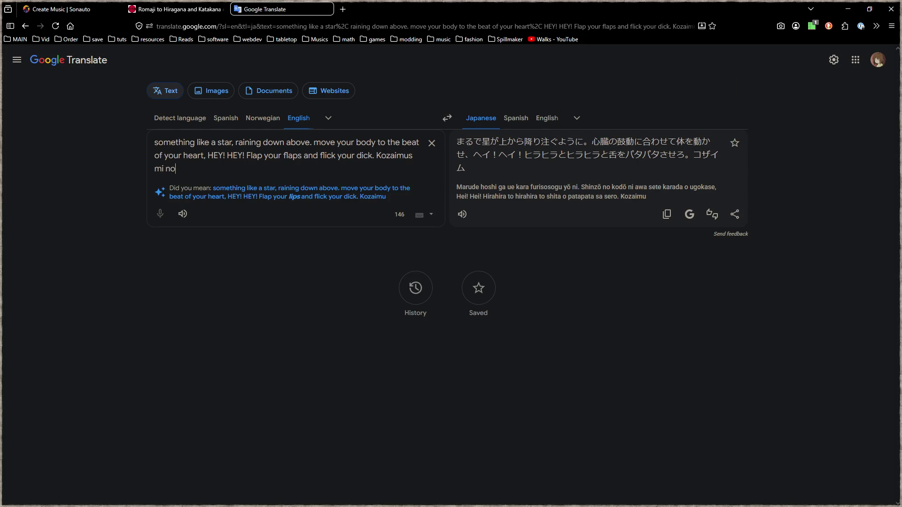
type("ONI CHAN")
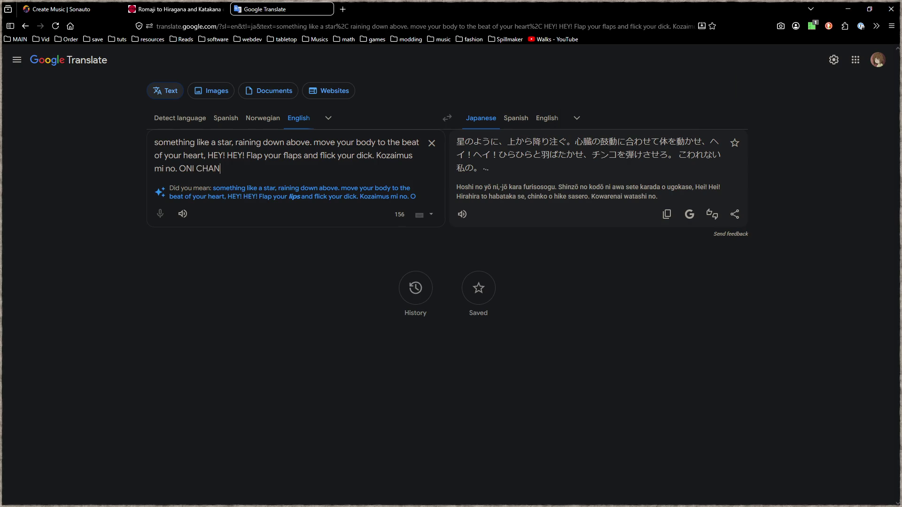
type("!")
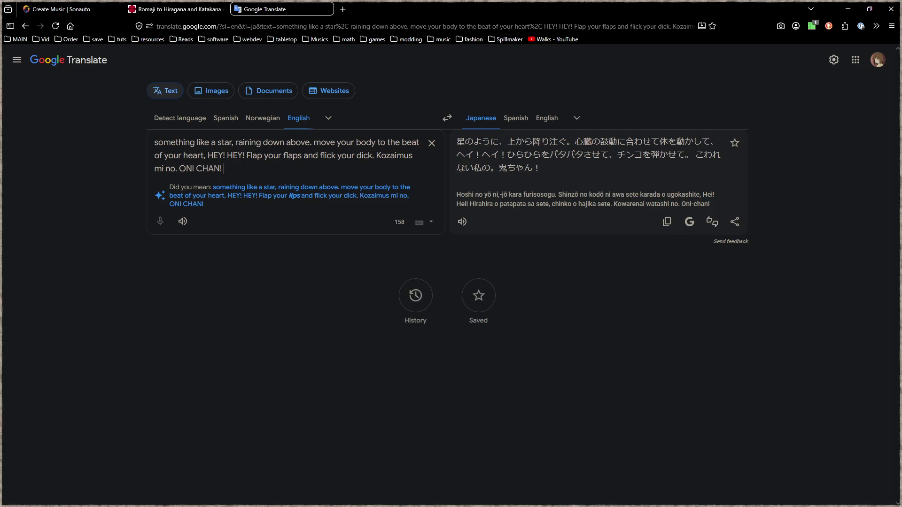
left_click_drag(541, 169, 458, 140)
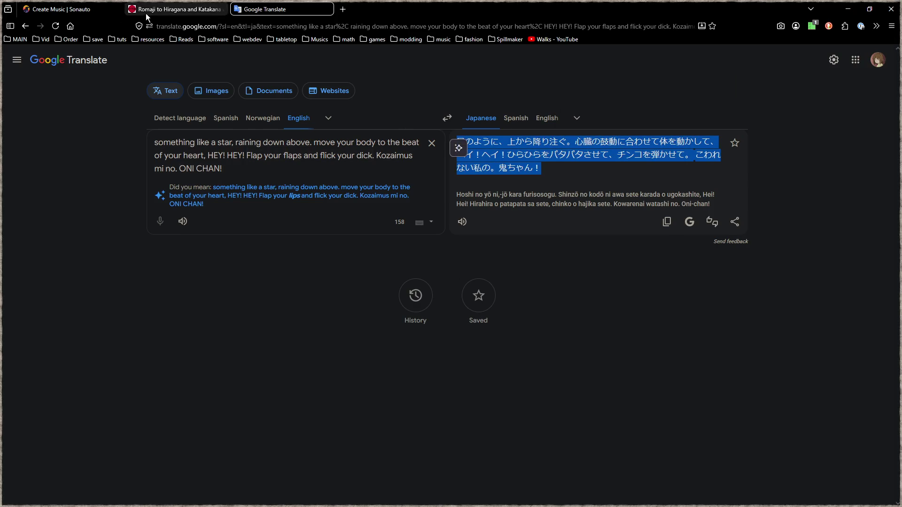
- Paste the Japanese lyrics into Sonauto, set style strength to 3.14, and generate the songs
left_click(85, 11)
type("星のように、上から降り注ぐ。心臓の鼓動に合わせて体を動かして、ヘイ！ヘイ！ひらひらをパタパタさせて、チンコを弾かせて。 こわれない私の。鬼ちゃん！")
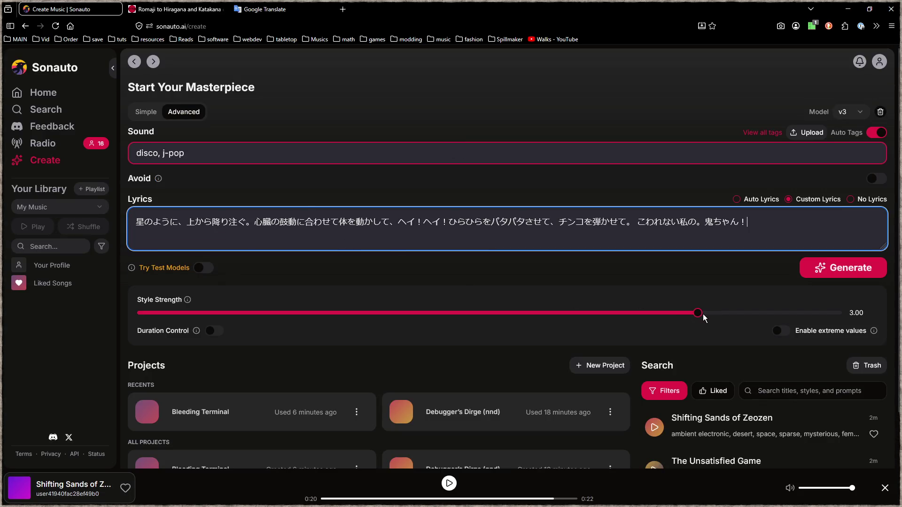
left_click_drag(697, 313, 737, 313)
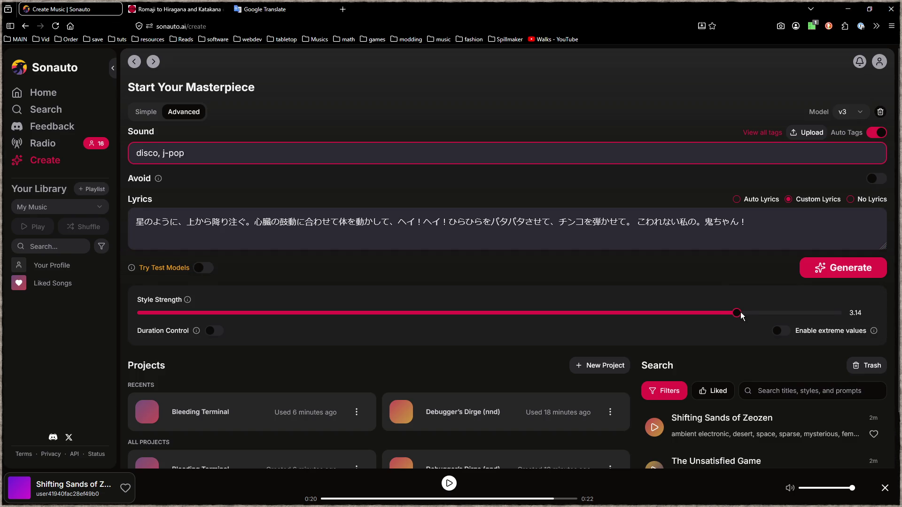
left_click(834, 272)
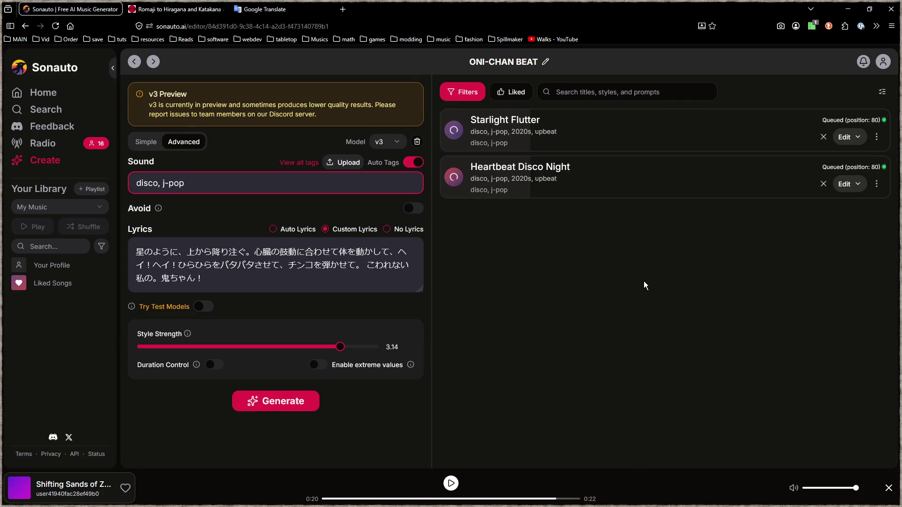
left_click(848, 9)
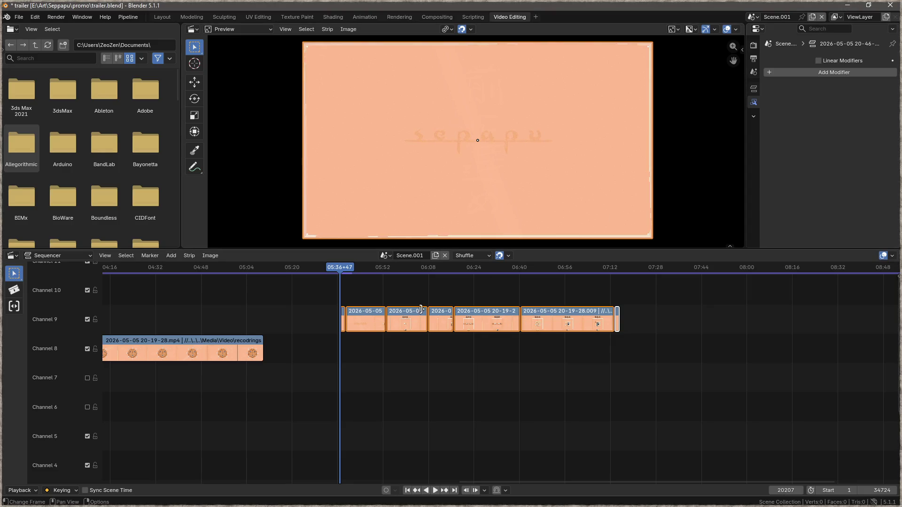
- Slide the sound of sepapu audio strip on channel 1 to the playhead
key("space")
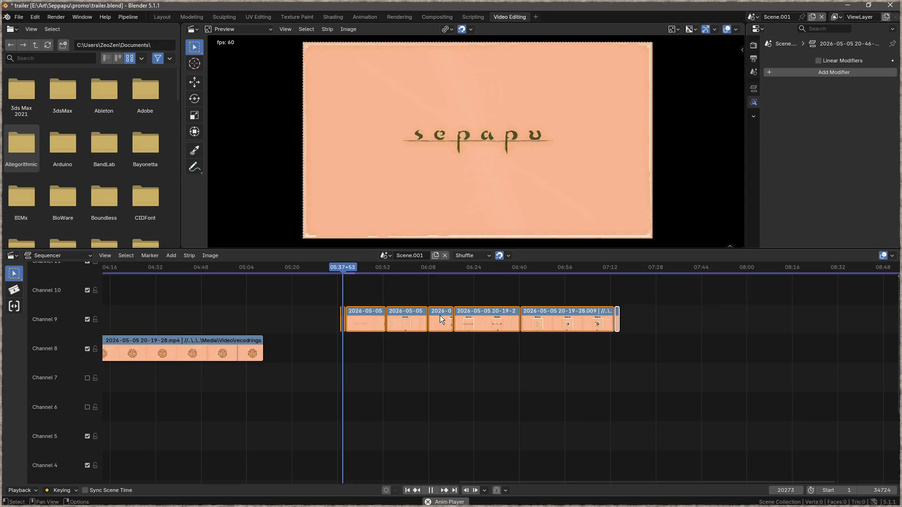
scroll(405, 362, "down", 3)
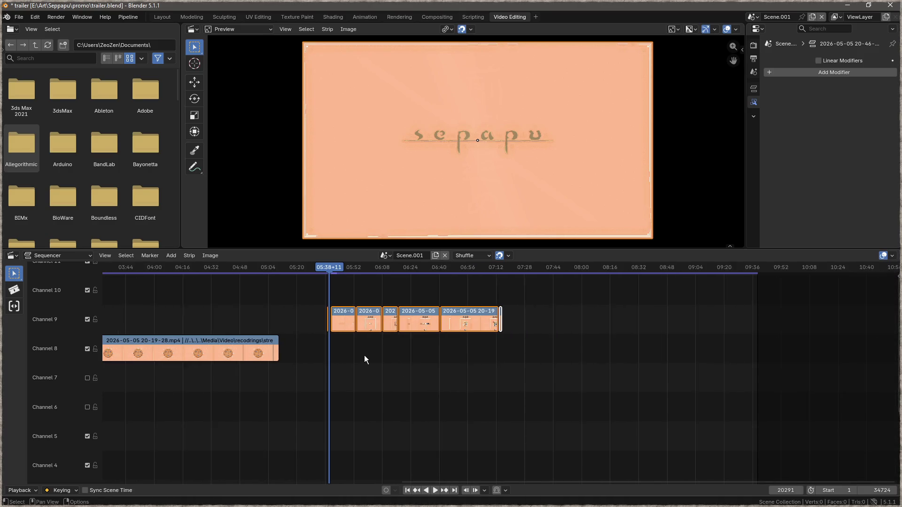
scroll(365, 356, "down", 3)
scroll(384, 373, "down", 3)
left_click_drag(435, 347, 442, 281)
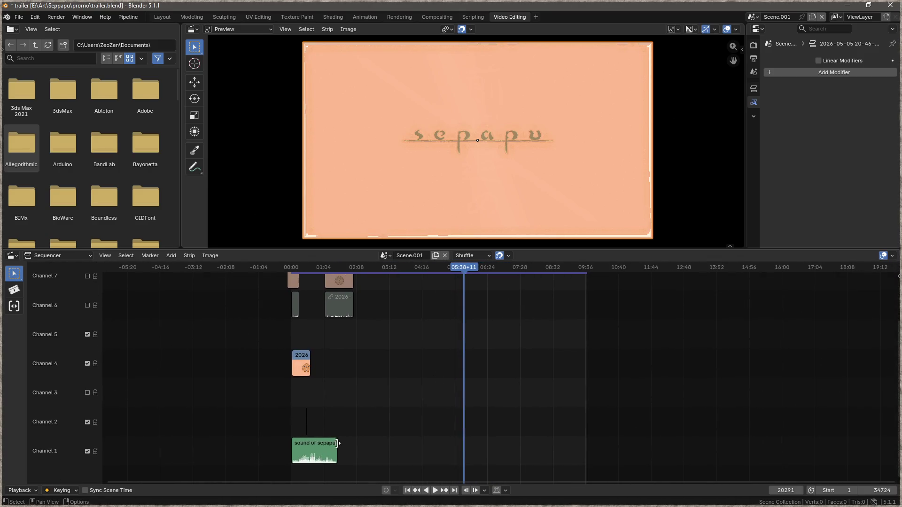
left_click_drag(318, 445, 488, 446)
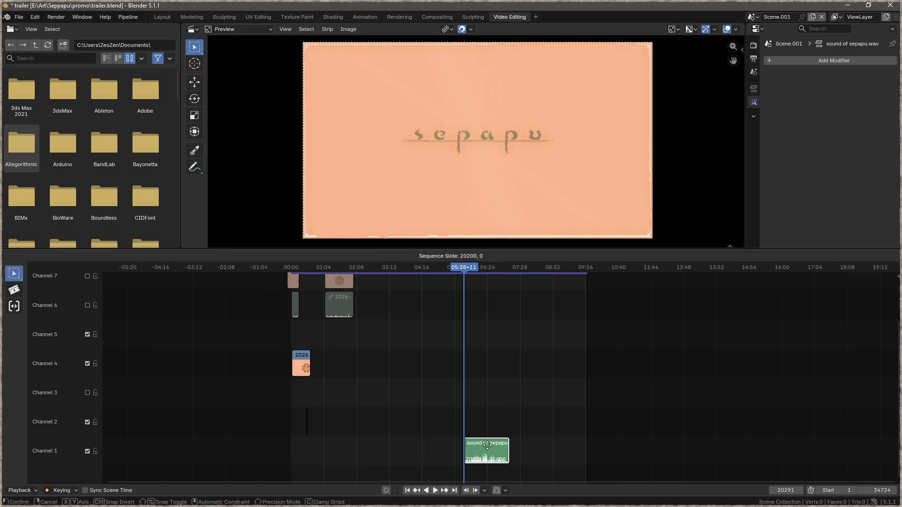
left_click_drag(489, 367, 446, 440)
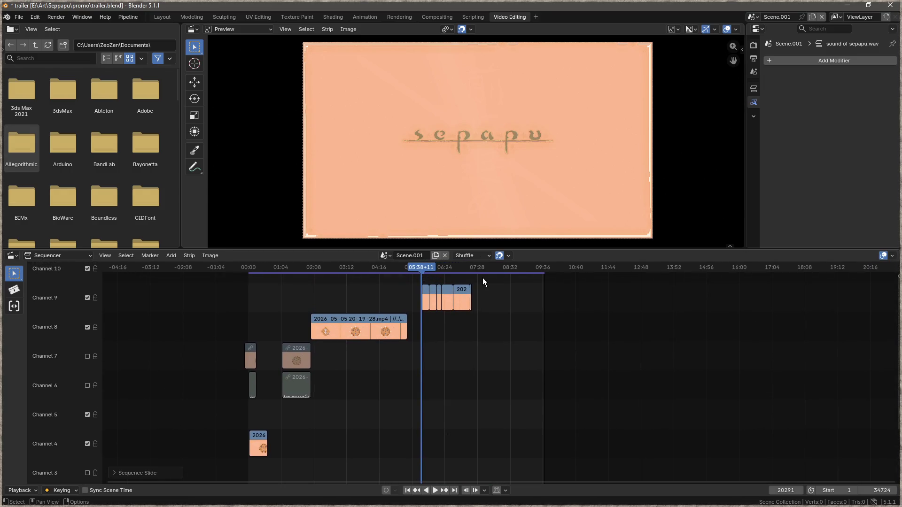
- Move the gameplay clips from channel 9 to channel 2 and align them with the audio start
mouse_move(483, 278)
left_mouse_down()
mouse_move(415, 311)
mouse_move(423, 458)
mouse_move(422, 450)
left_mouse_up()
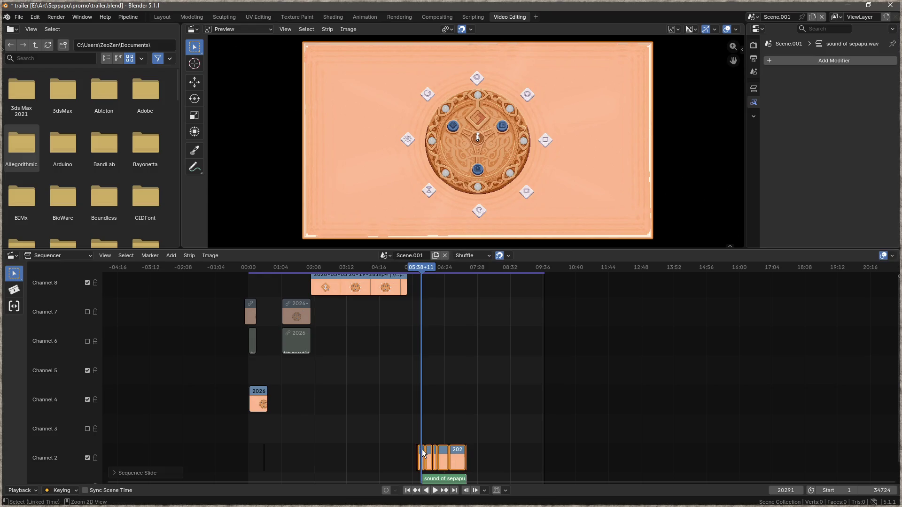
scroll(432, 453, "up", 3)
scroll(445, 434, "up", 8)
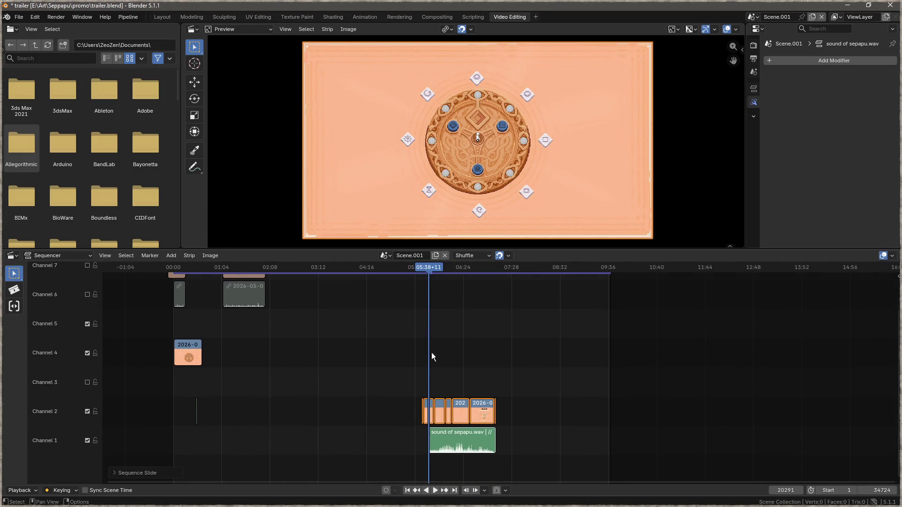
scroll(368, 437, "right", 5)
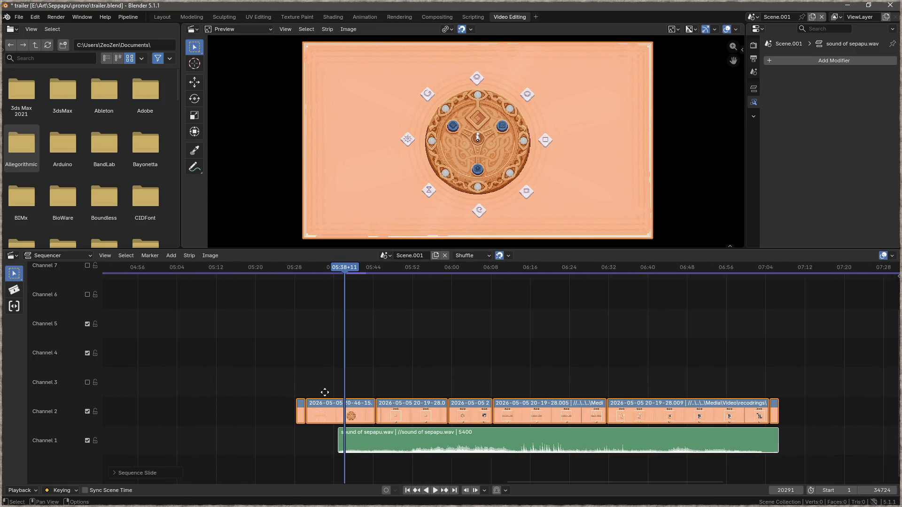
left_click_drag(264, 367, 839, 423)
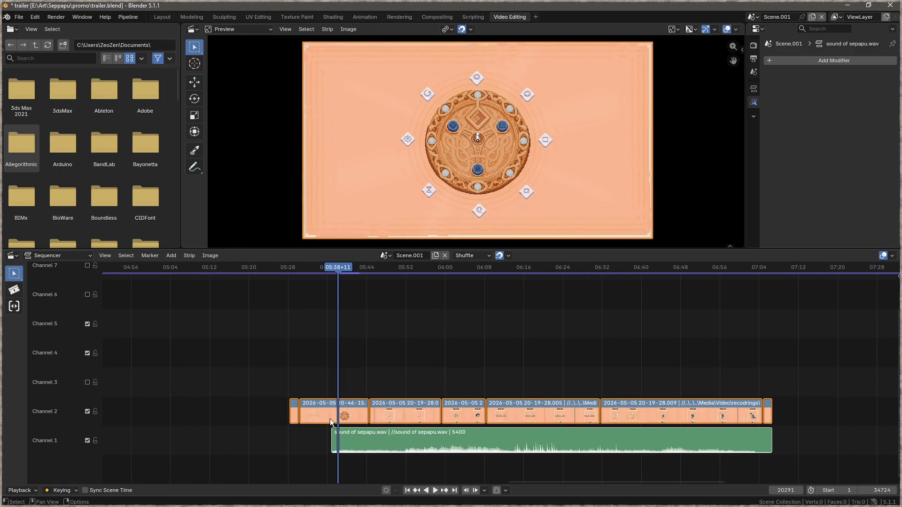
left_click_drag(330, 419, 369, 421)
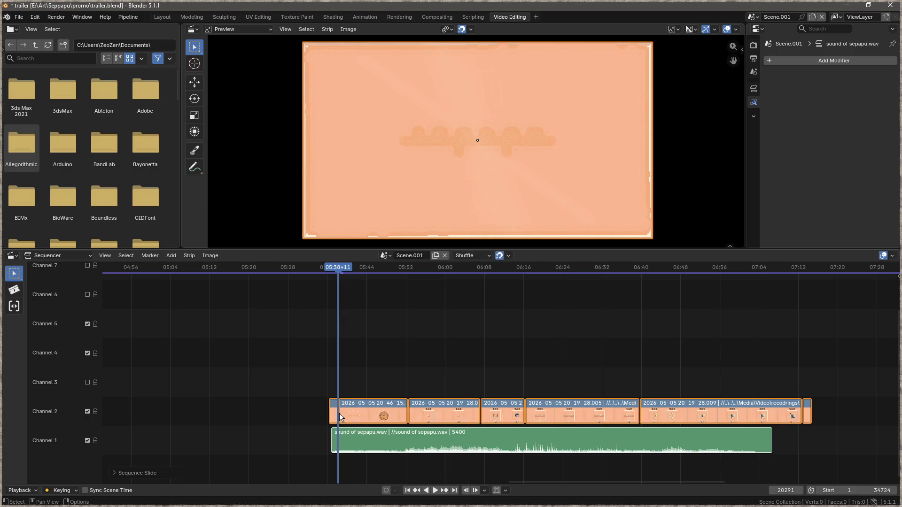
left_click_drag(338, 271, 195, 271)
left_click_drag(302, 374, 846, 423)
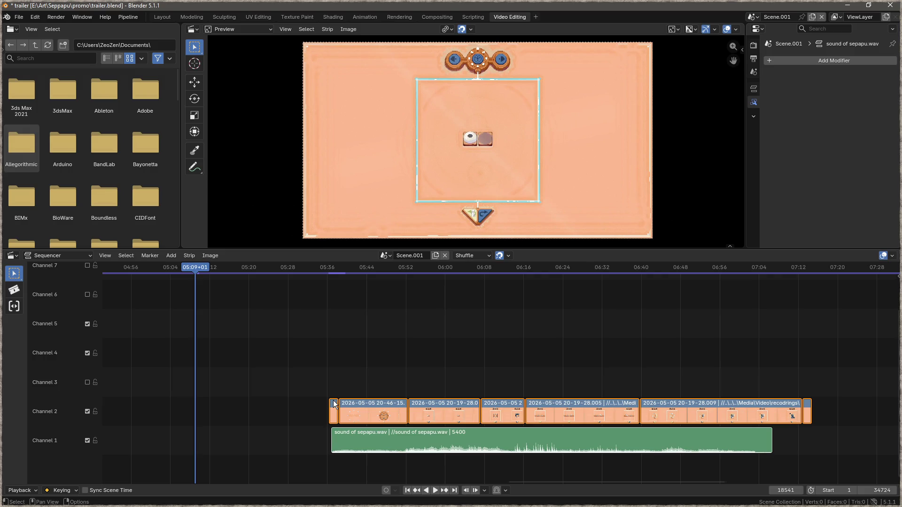
left_click_drag(334, 404, 337, 405)
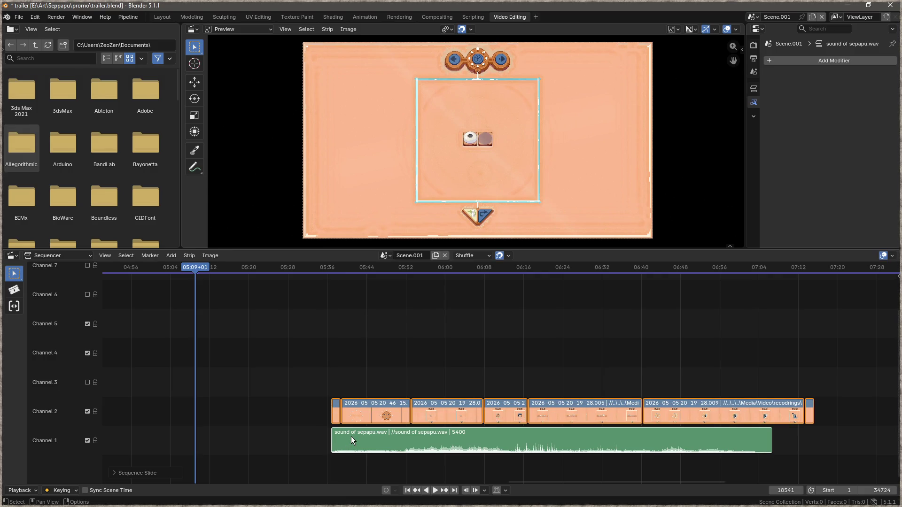
left_click_drag(351, 436, 290, 388)
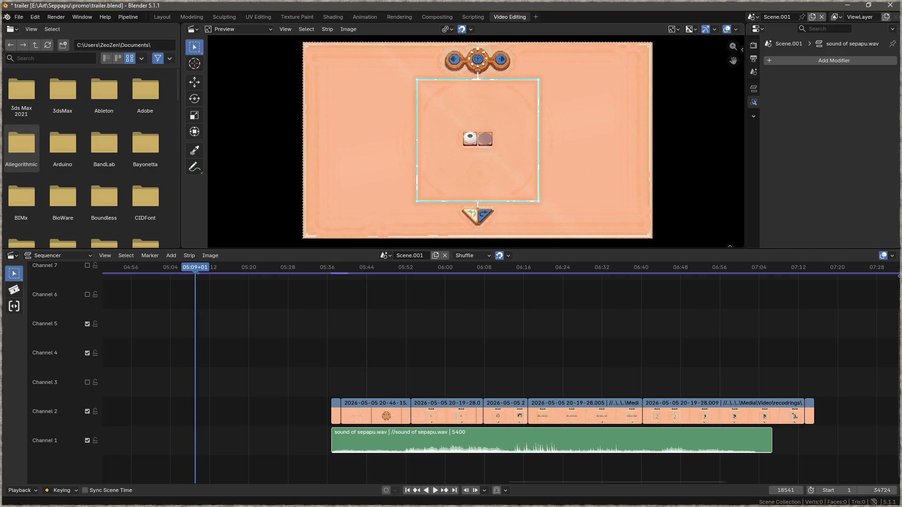
- Play back the edit from about 05:36 to review the alignment
key("alt+Tab")
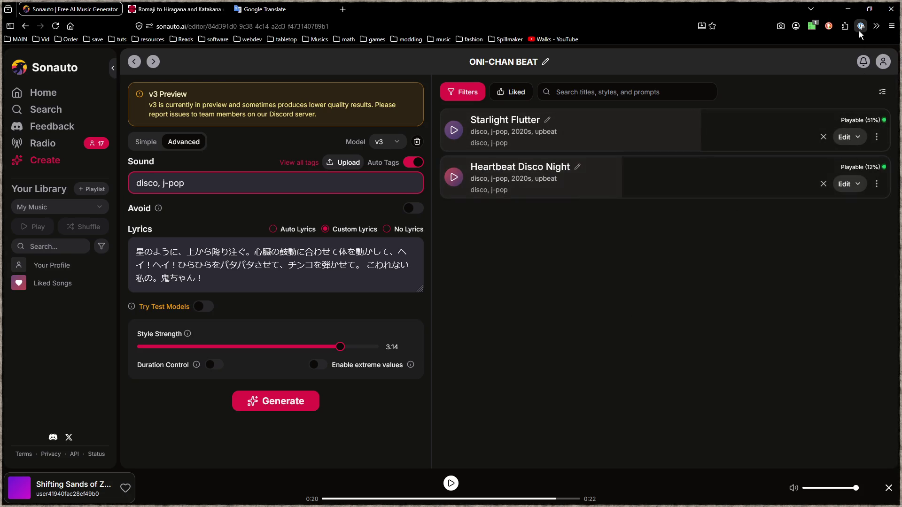
left_click(848, 9)
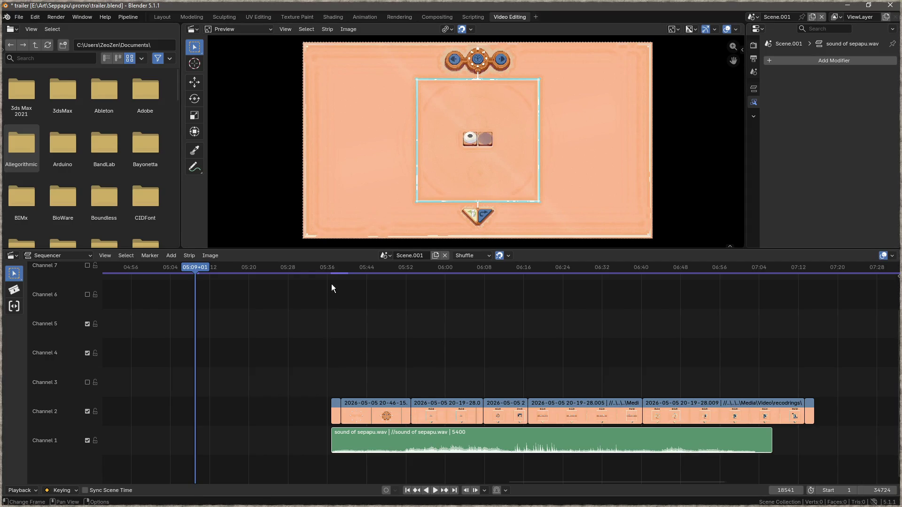
left_click(328, 266)
key("space")
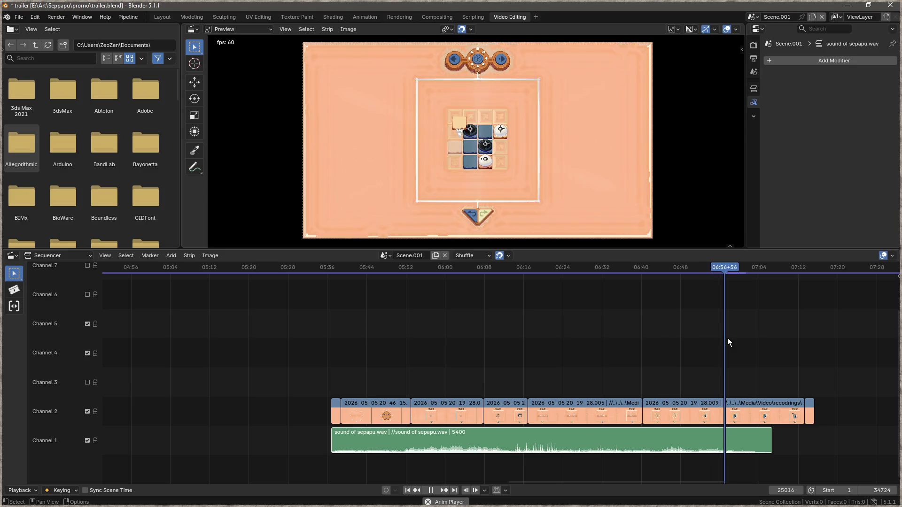
key("space")
- Lift the last gameplay clip to channel 4 and try shifting the small channel 2 clip
left_click_drag(732, 407, 634, 349)
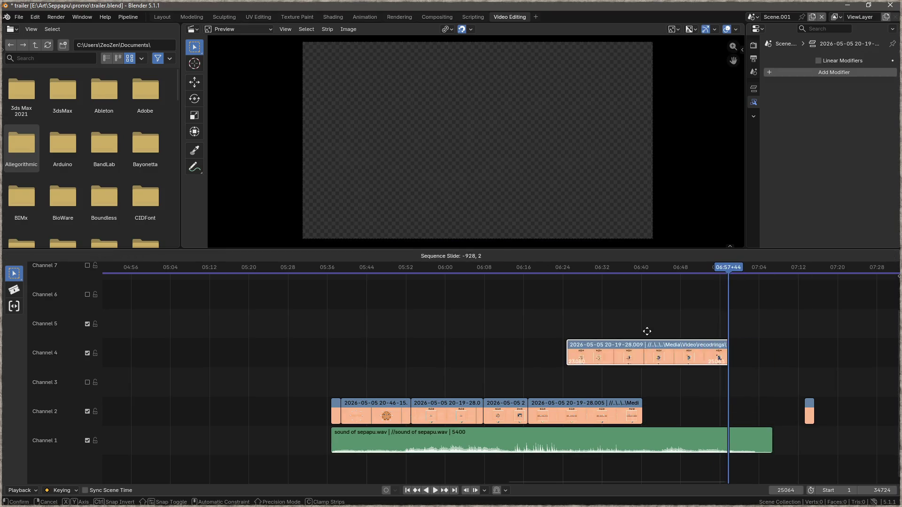
left_click_drag(807, 407, 719, 418)
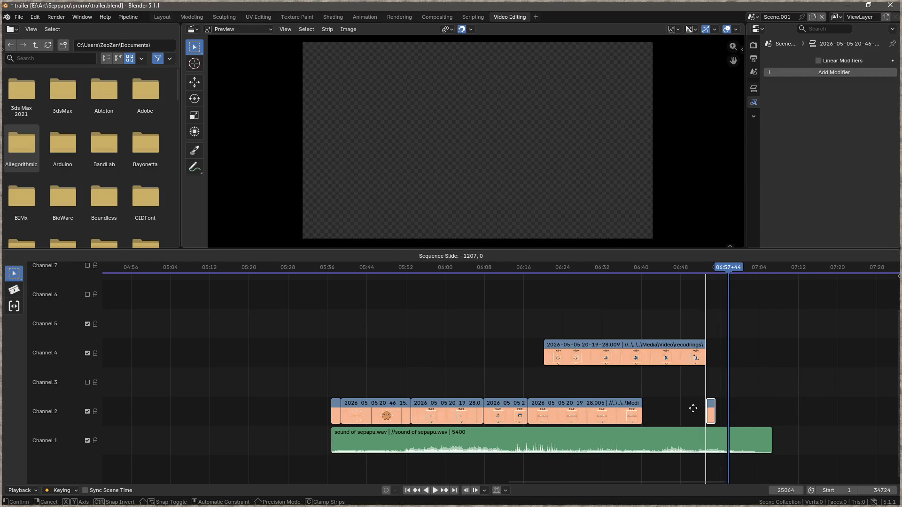
left_click(702, 389)
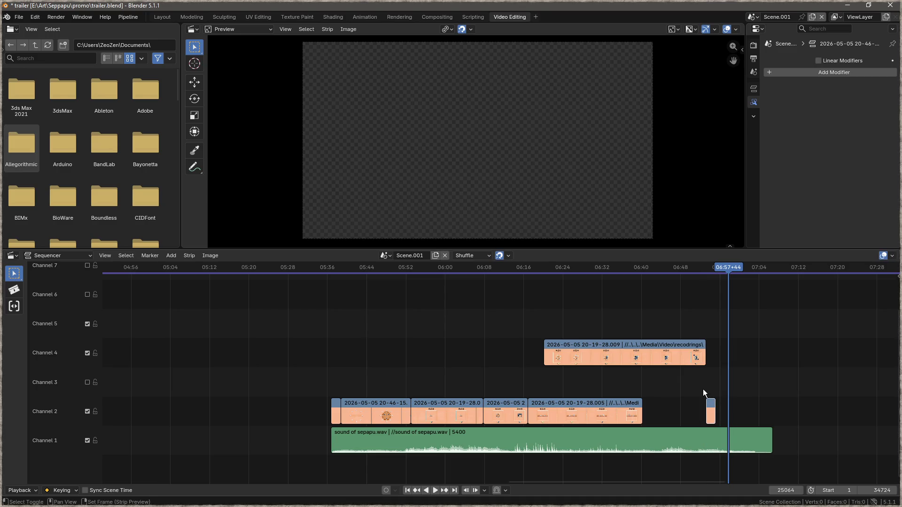
key("space")
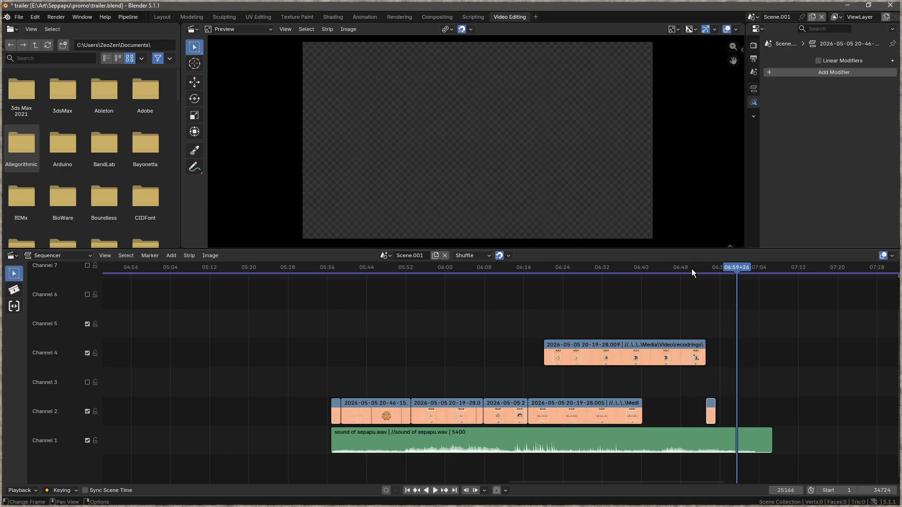
left_click(692, 270)
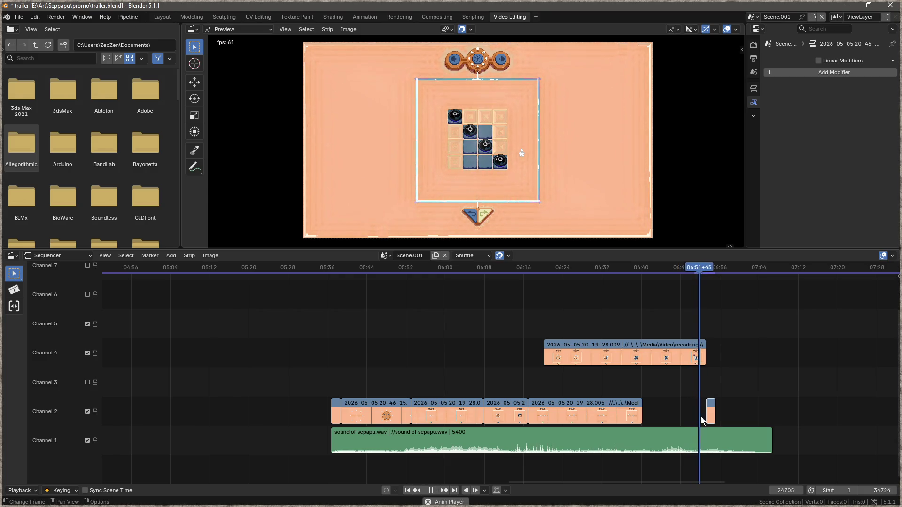
key("space")
left_click(710, 405)
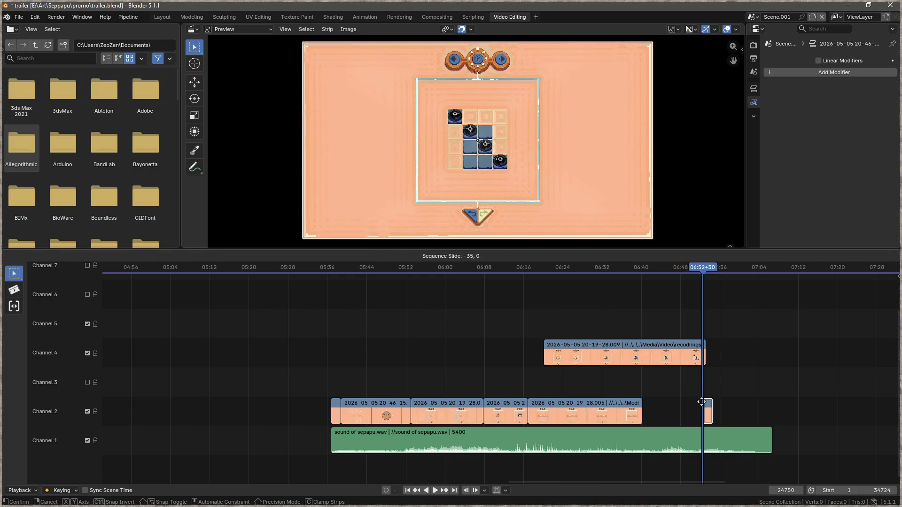
key("ctrl+z")
left_click_drag(710, 410, 694, 404)
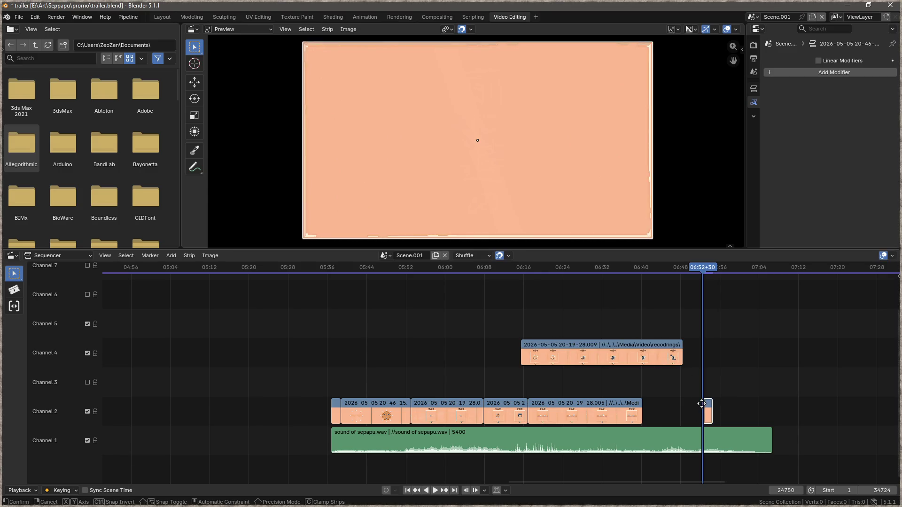
key("Escape")
key("space")
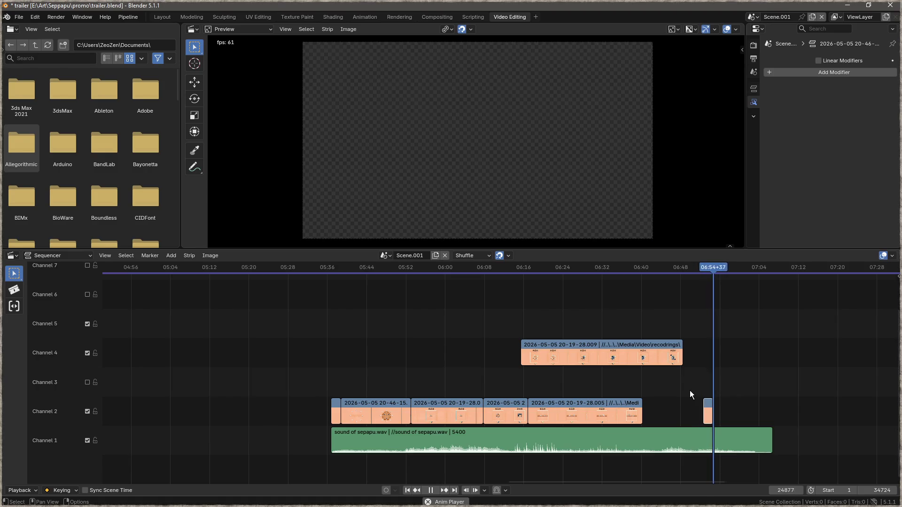
key("space")
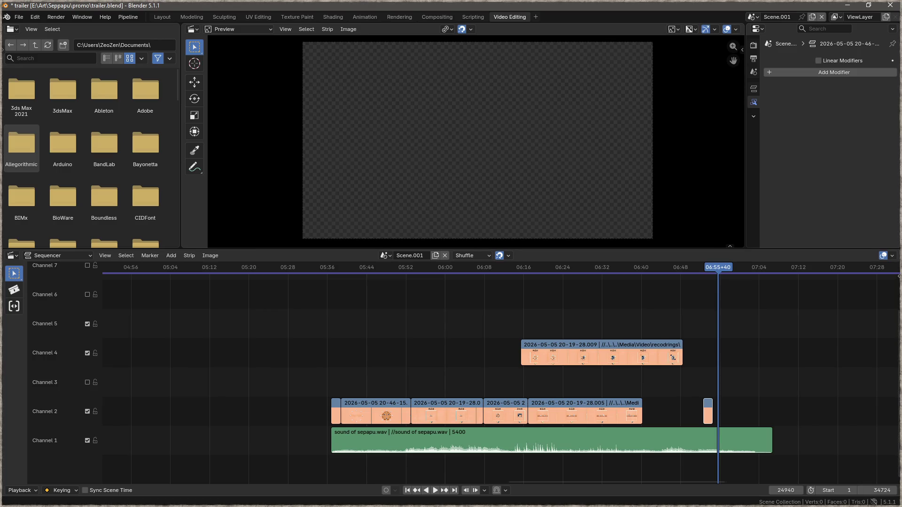
- Slide the channel 4 clip later so it starts around 06:57, then play it back
key("alt+Tab")
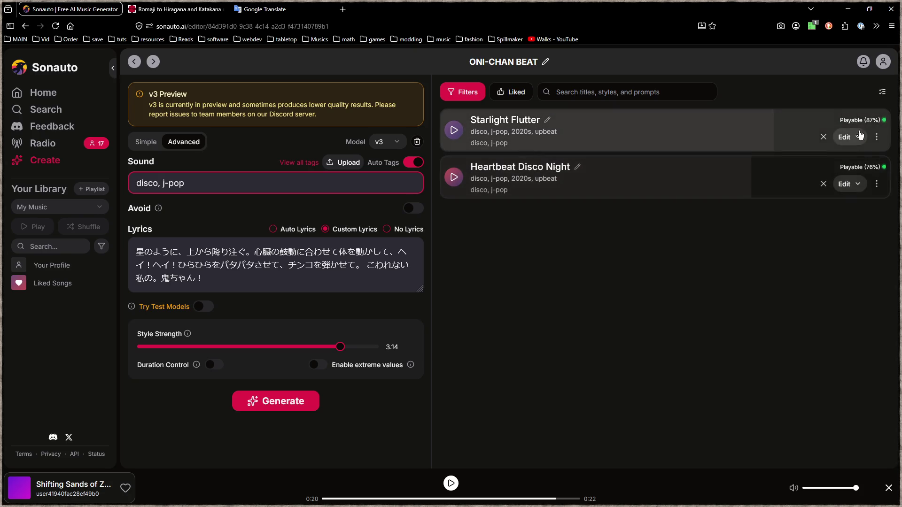
left_click(851, 9)
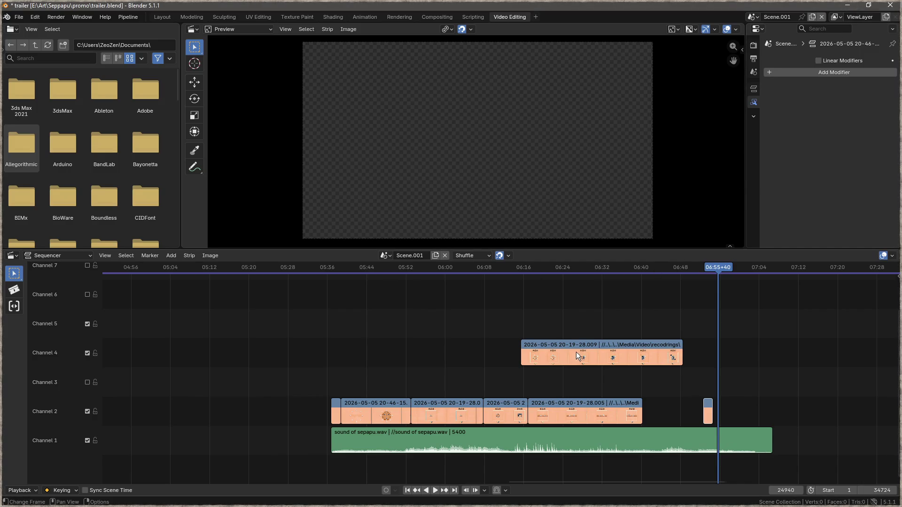
left_click(563, 405)
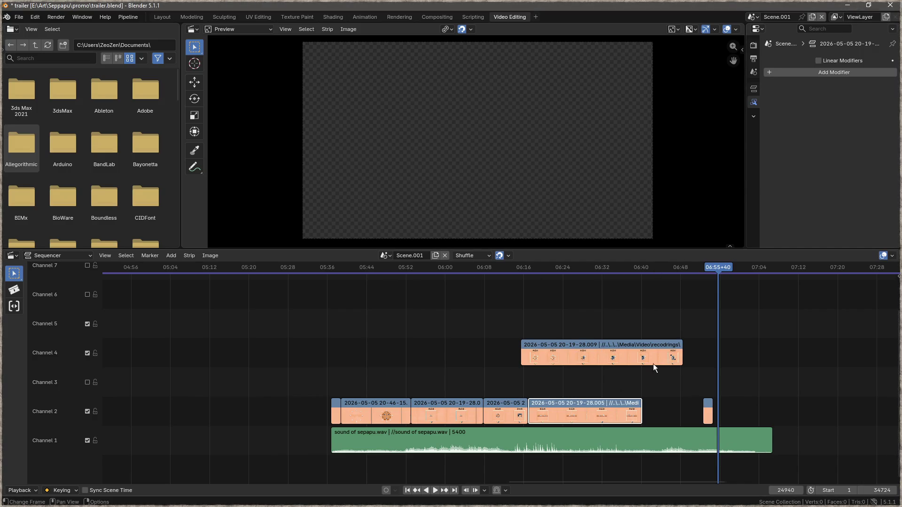
left_click_drag(580, 355, 796, 356)
mouse_move(720, 269)
left_mouse_down()
mouse_move(532, 289)
mouse_move(626, 310)
mouse_move(531, 325)
left_mouse_up()
key("space")
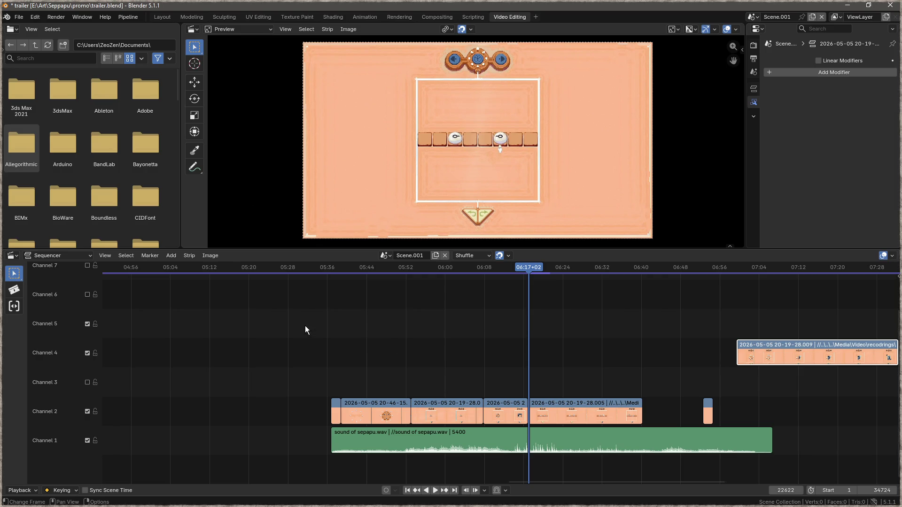
- Switch from Blender to the Firefox window showing the Sonauto song editor
key("alt+Tab")
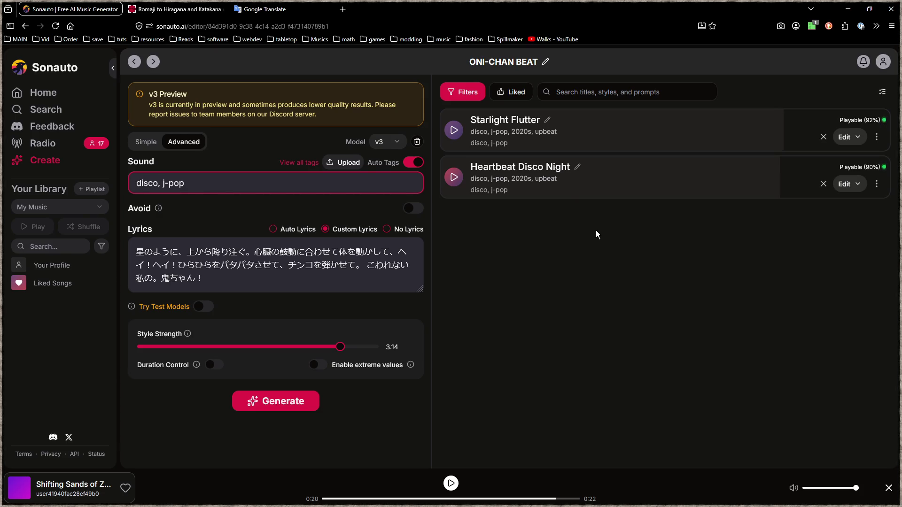
- Play Starlight Flutter to show its tags, prompt and lyrics, and open a blank tab
left_click(455, 130)
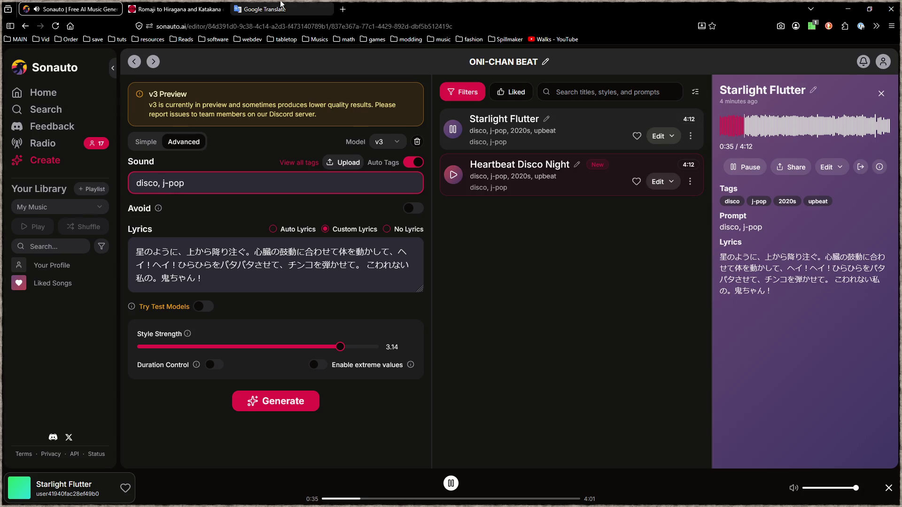
left_click(342, 9)
- Put the new tab in a right-half window and search DuckDuckGo images for 'anime gif dancing'
key("ctrl+w")
key("ctrl+n")
key("super+Right")
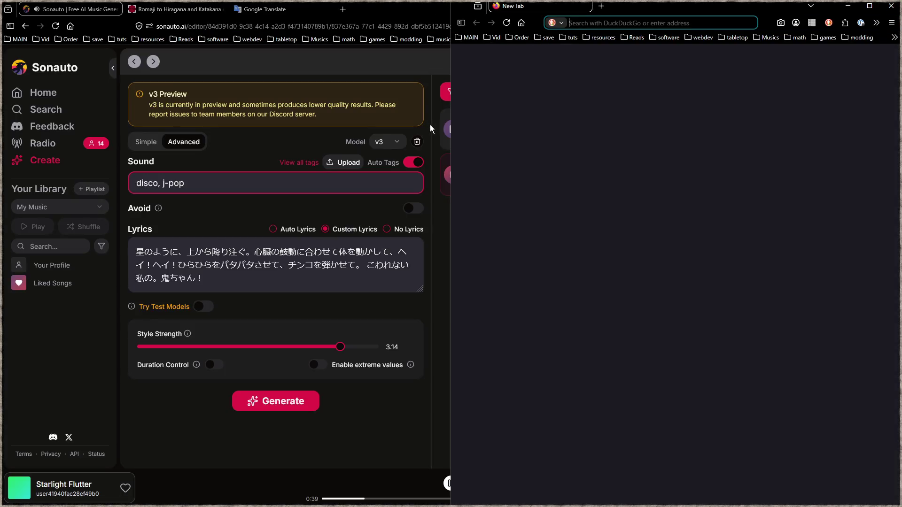
left_click(613, 22)
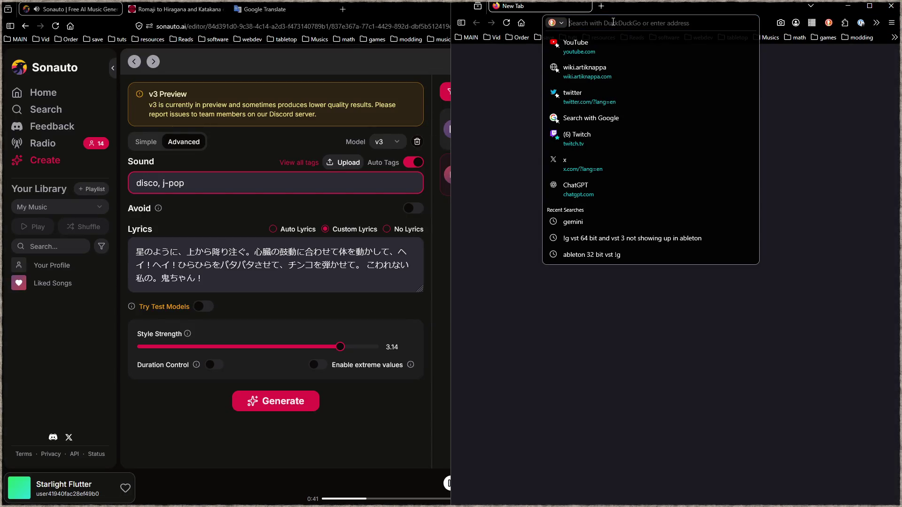
type("anime gif danci")
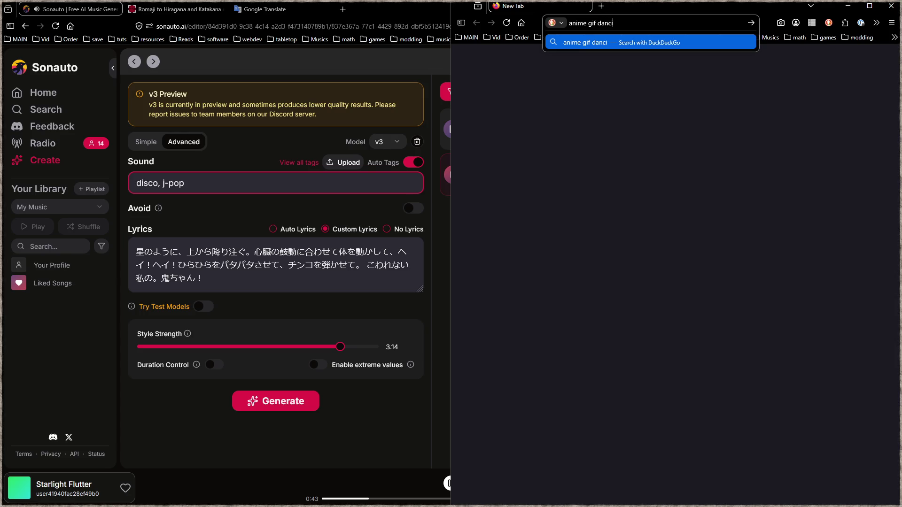
type("ng")
key("Return")
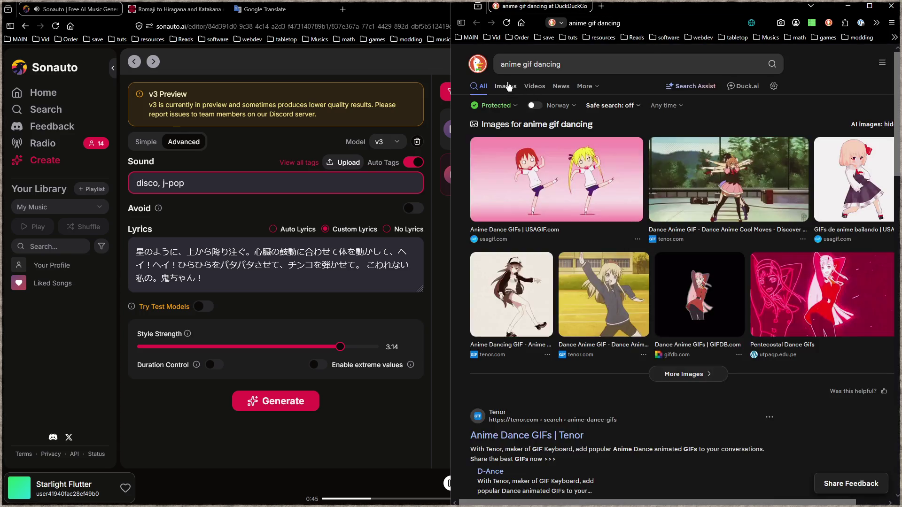
left_click(508, 87)
- Preview several dancing GIF results, then bring the Sonauto window back to front
left_click(541, 169)
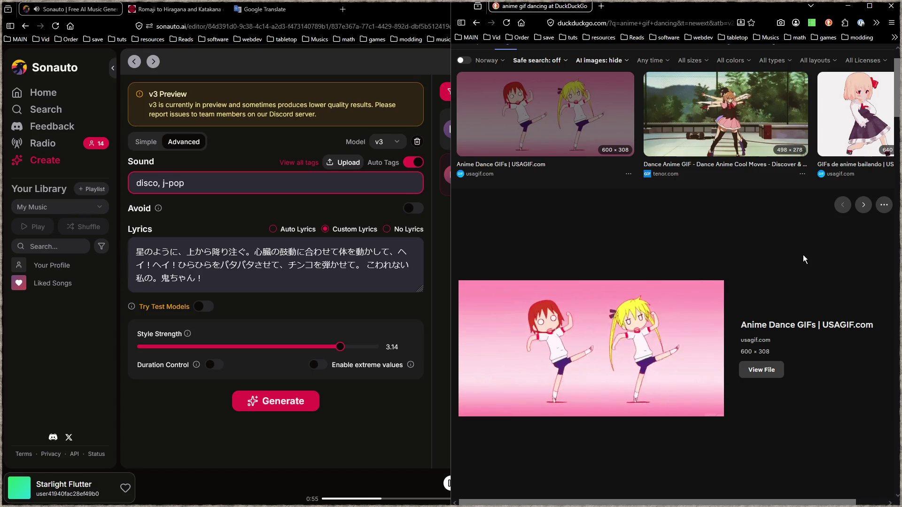
left_click(836, 170)
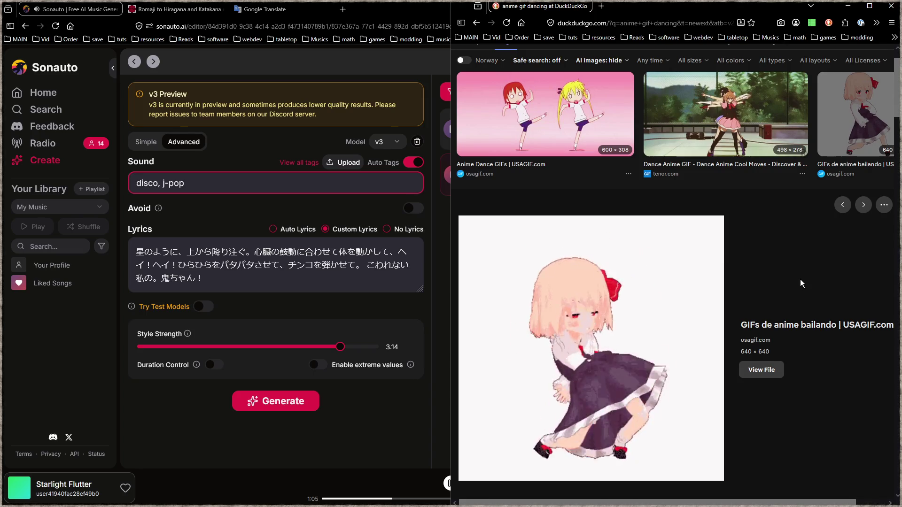
scroll(800, 279, "down", 5)
left_click(606, 282)
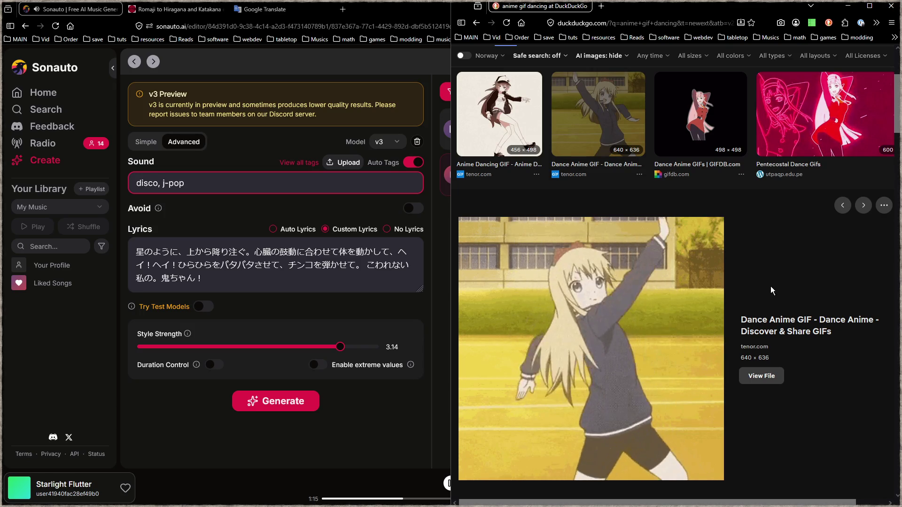
left_click(485, 106)
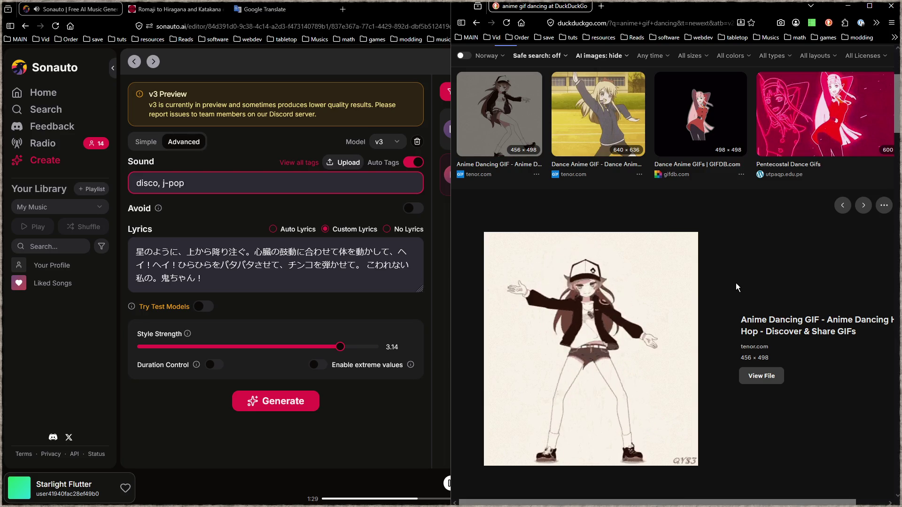
double_click(417, 8)
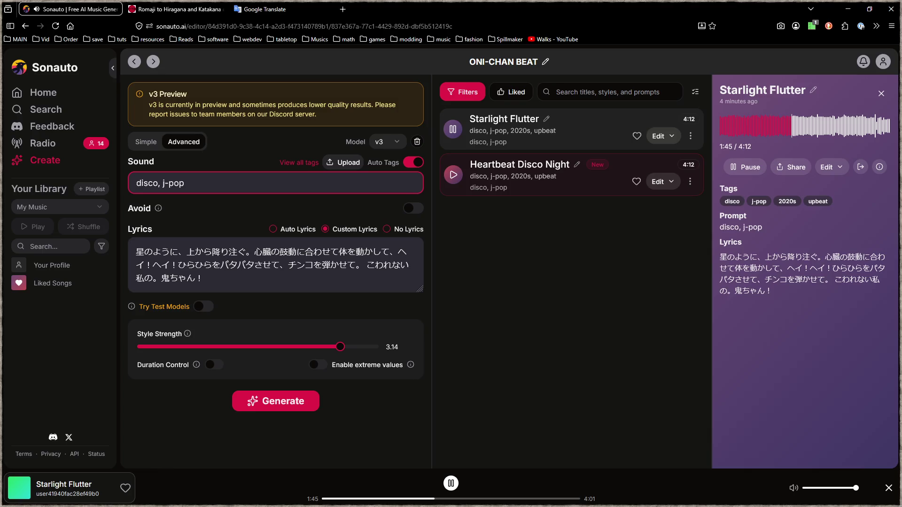
key("alt+Tab")
key("Escape")
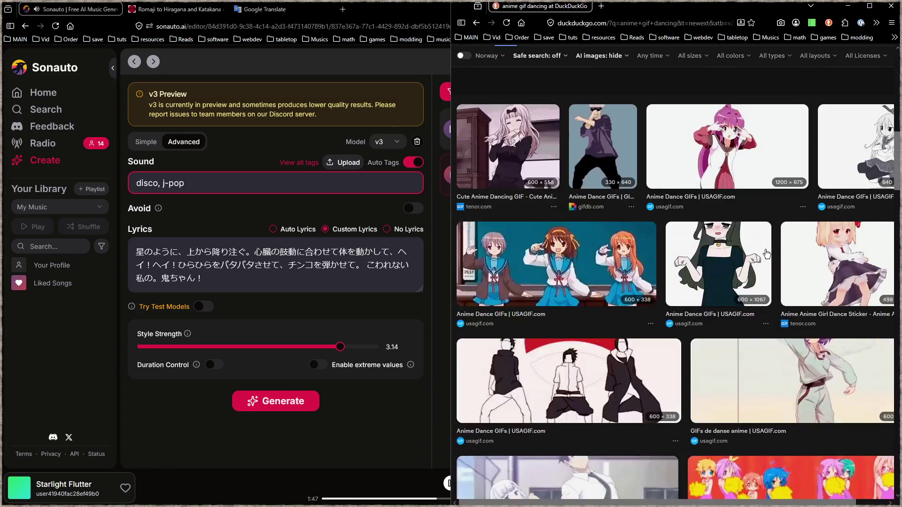
left_click(734, 261)
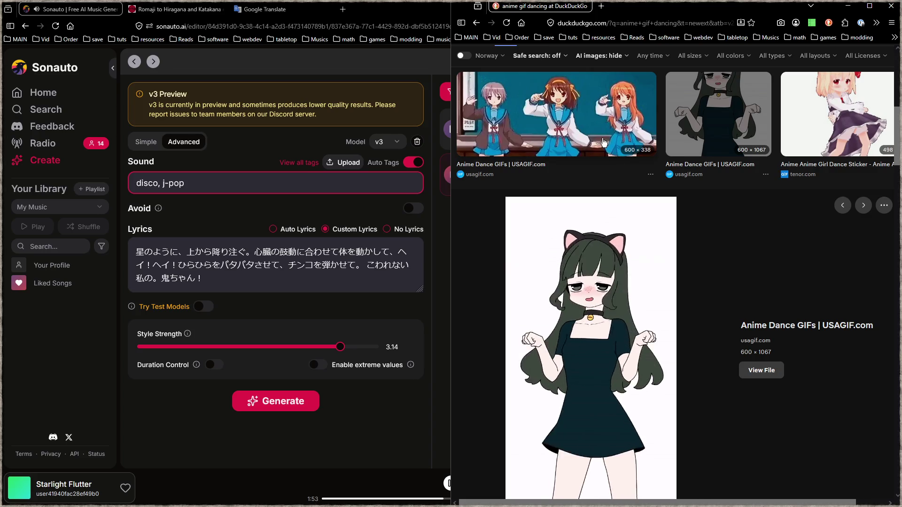
left_click(627, 163)
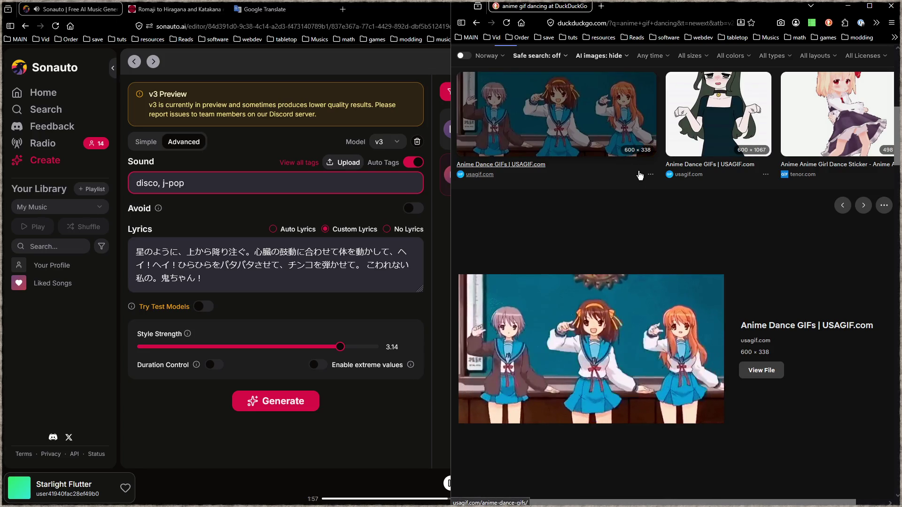
left_click(245, 4)
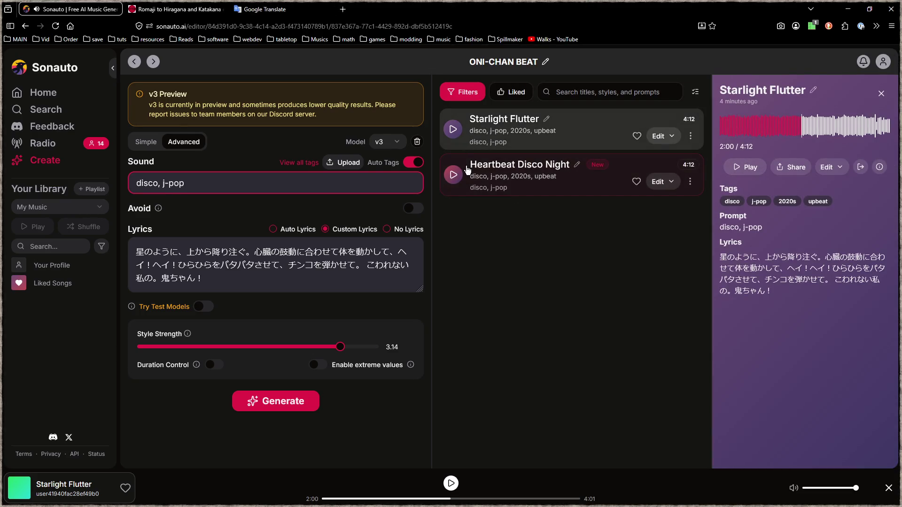
- Skim Starlight Flutter from near its end back through 3:38, 3:08, 2:24 and 2:08 to 1:52
left_click(875, 128)
left_click(751, 168)
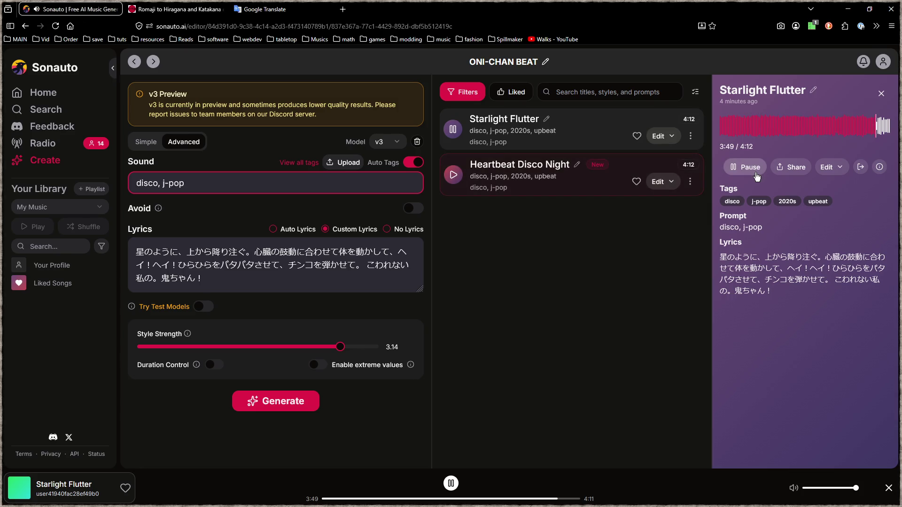
left_click(868, 123)
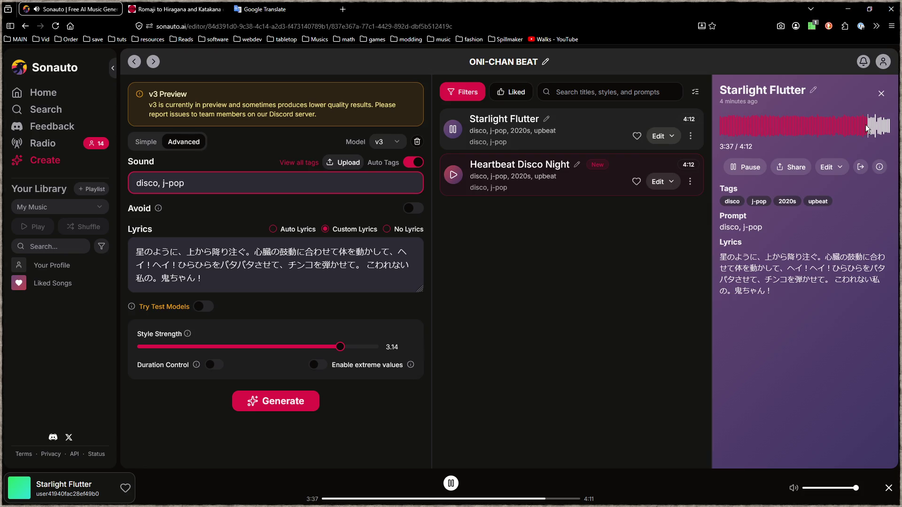
left_click(849, 129)
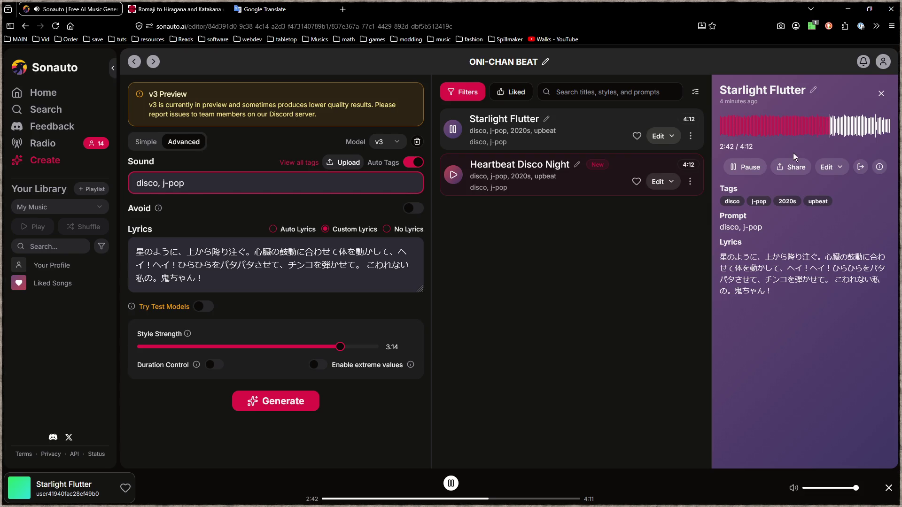
left_click(817, 128)
left_click(807, 126)
left_click(797, 126)
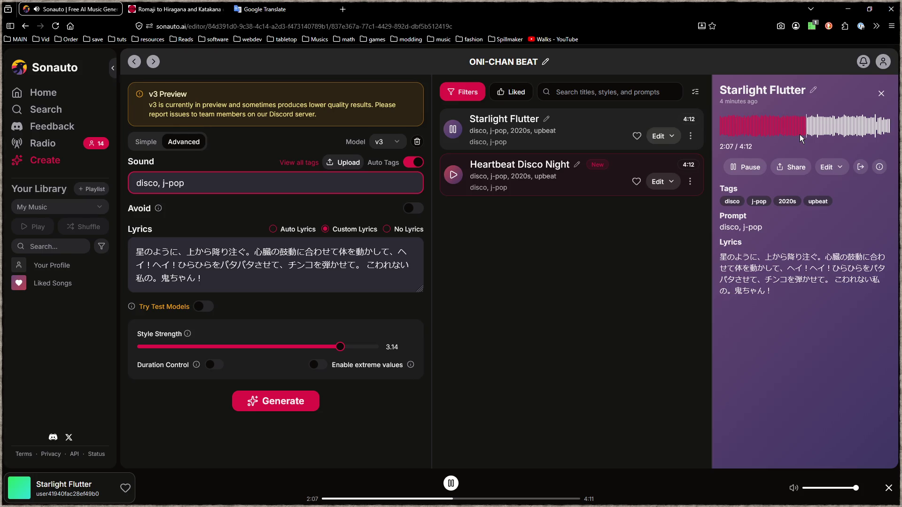
- Pause Starlight Flutter at 2:05, rewind to 2:02, and resume playback
left_click(799, 129)
left_click(746, 167)
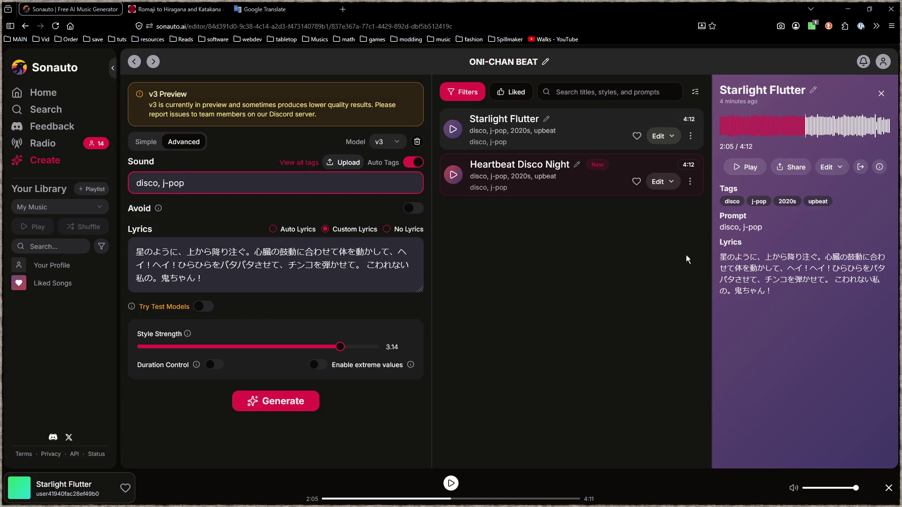
left_click(803, 127)
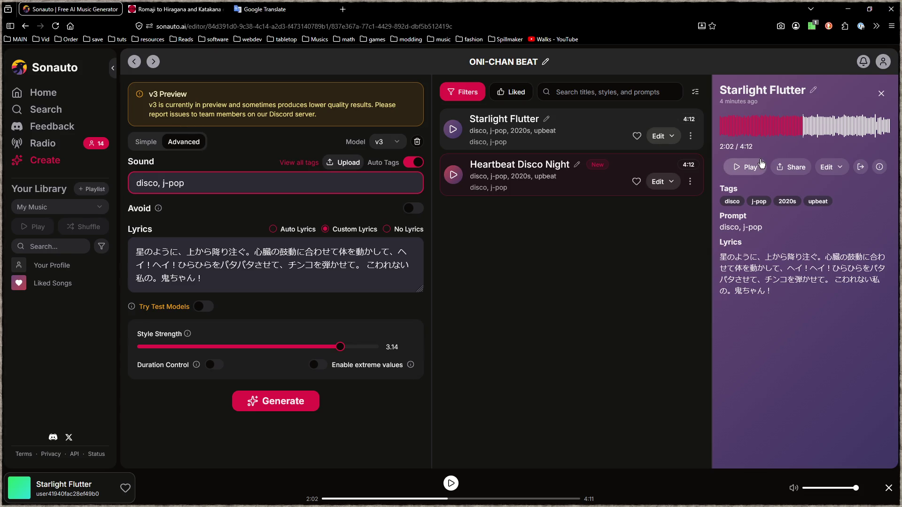
left_click(753, 174)
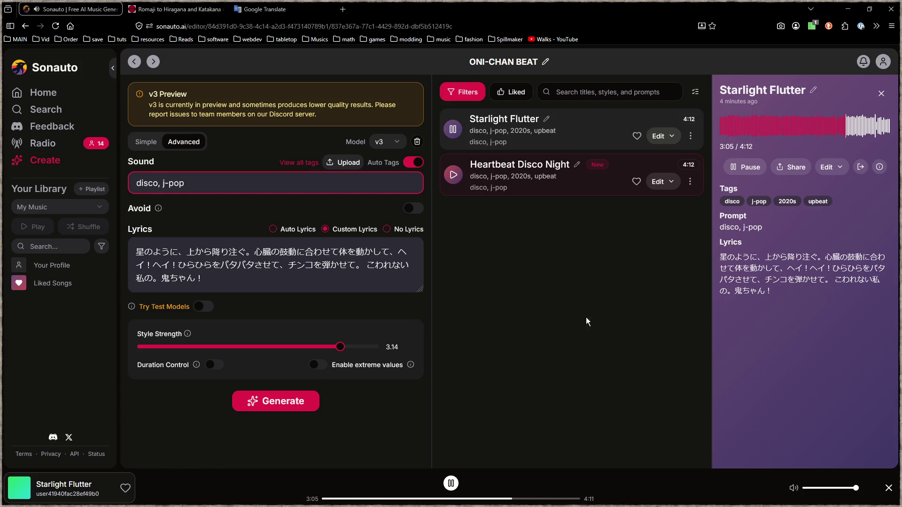
- Pause and resume Starlight Flutter at 3:08, skip to 3:40, then pause at 4:08
left_click(757, 171)
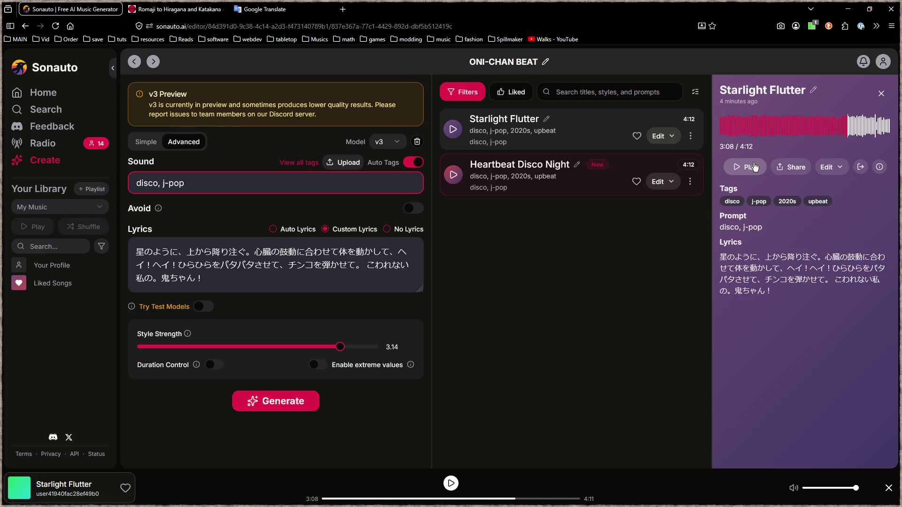
left_click(754, 167)
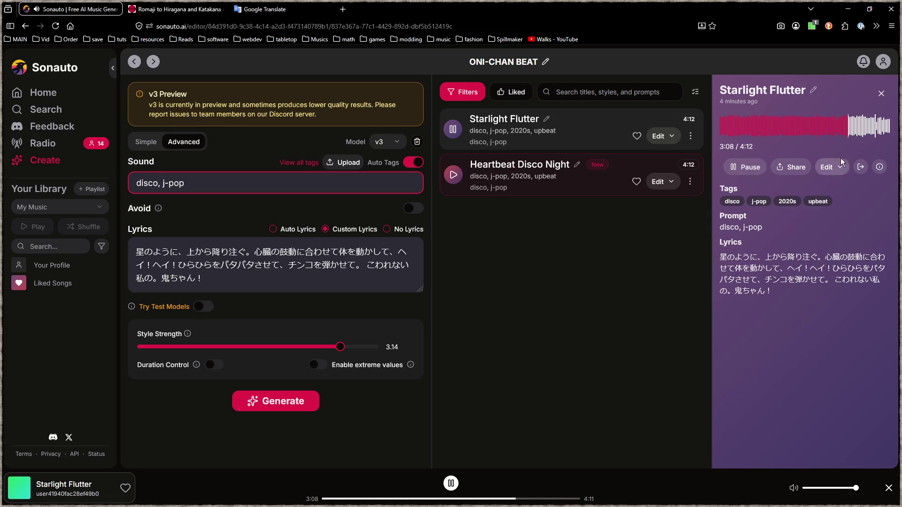
left_click(870, 131)
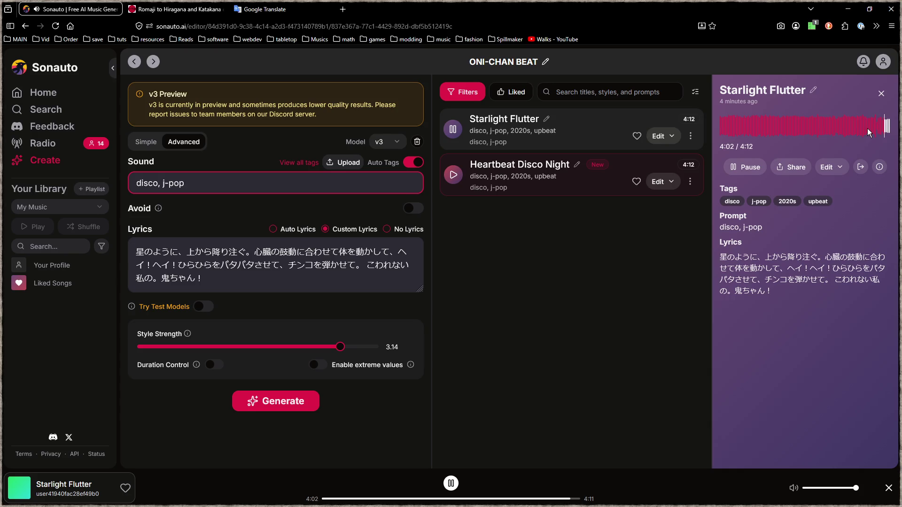
left_click(747, 164)
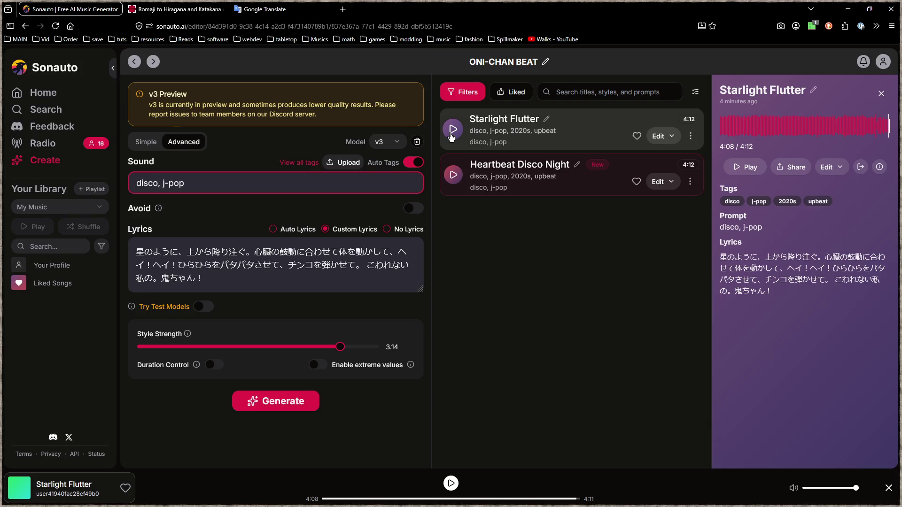
- Play Heartbeat Disco Night, check the lyrics in Google Translate, and return to Sonauto
left_click(454, 176)
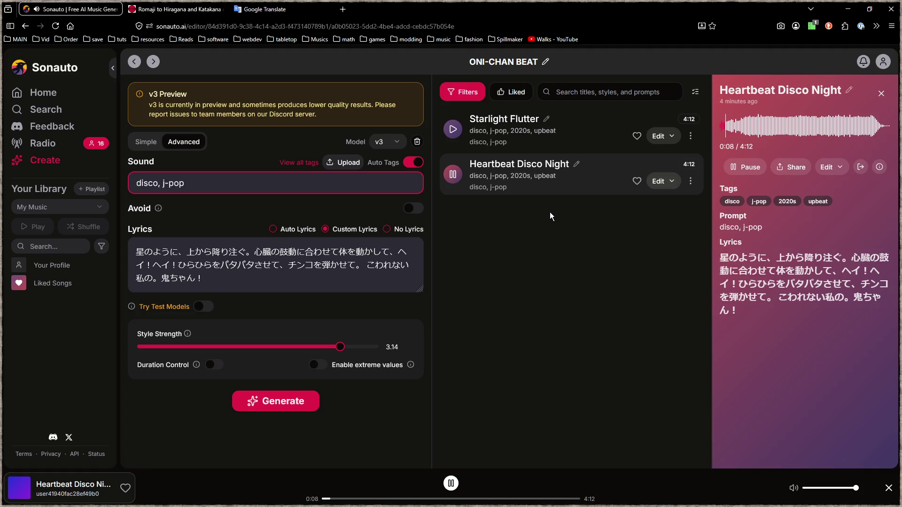
left_click(304, 6)
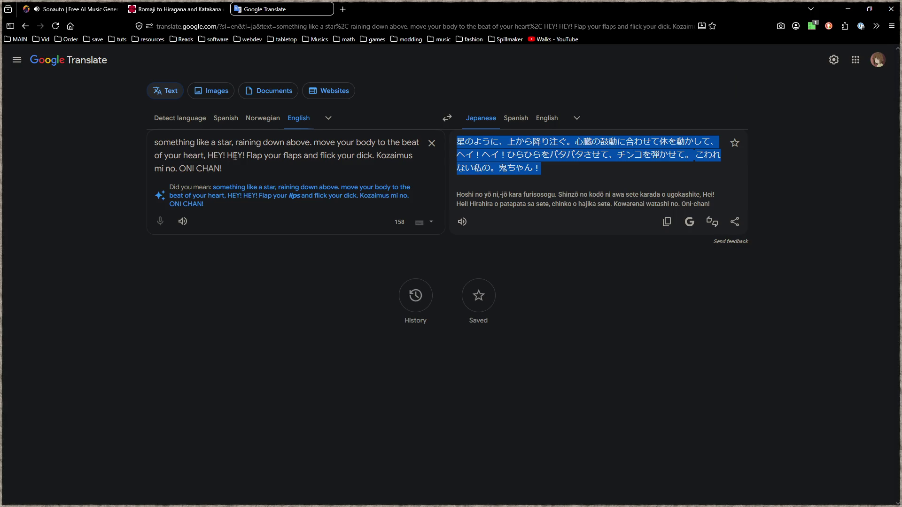
left_click(94, 11)
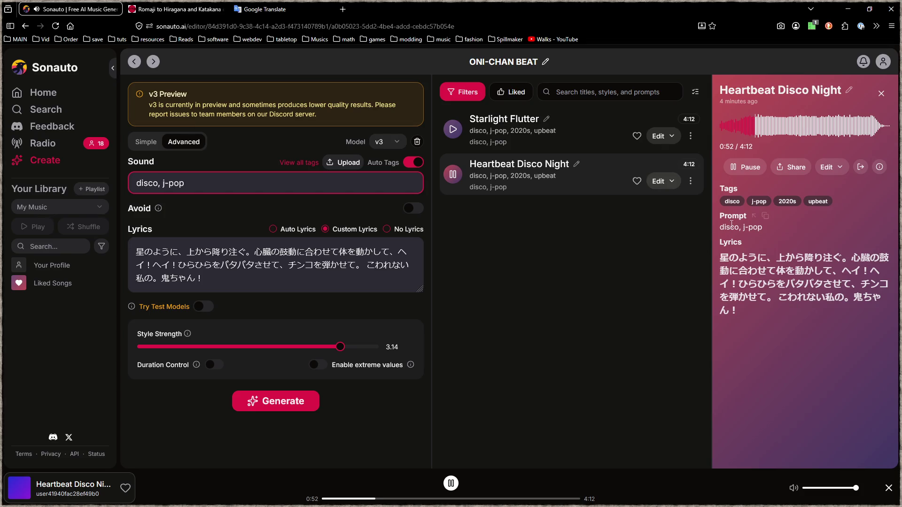
- Pause Heartbeat Disco Night and skim ahead to 1:33 and 2:17, resuming playback
left_click(749, 168)
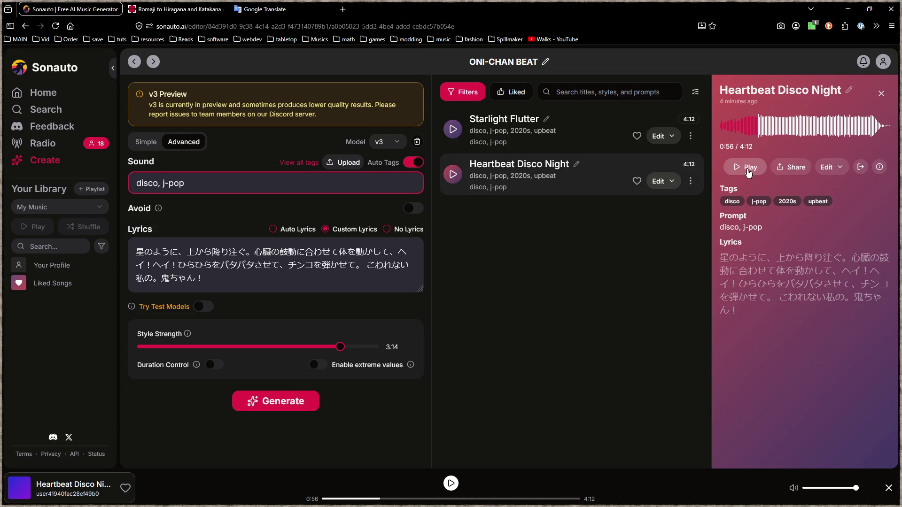
left_click(783, 126)
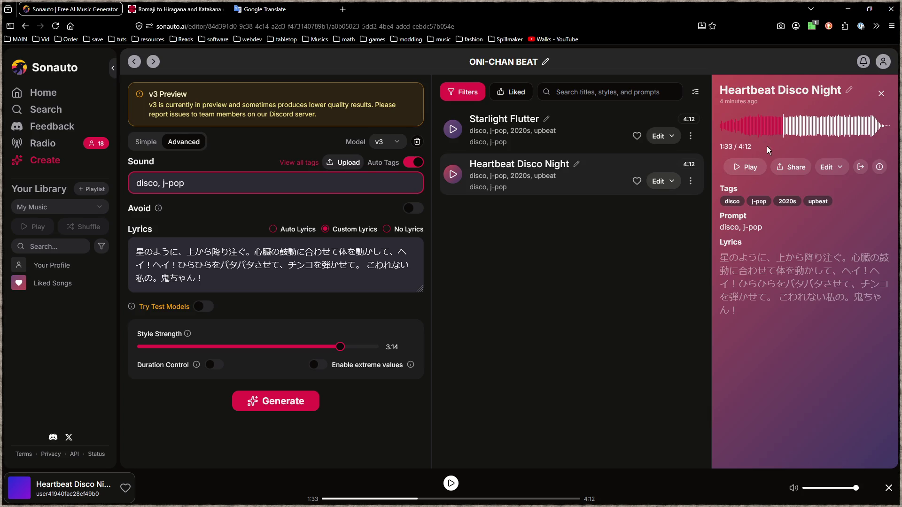
left_click(753, 168)
left_click(752, 169)
left_click(809, 129)
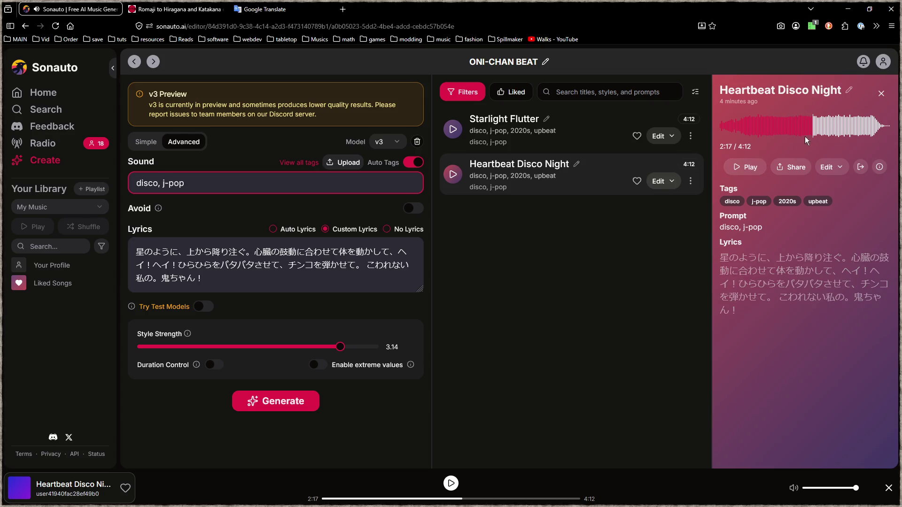
left_click(749, 172)
- Jump ahead to 2:53 and 3:42, stop at 4:03, and go to the Create page
left_click(839, 129)
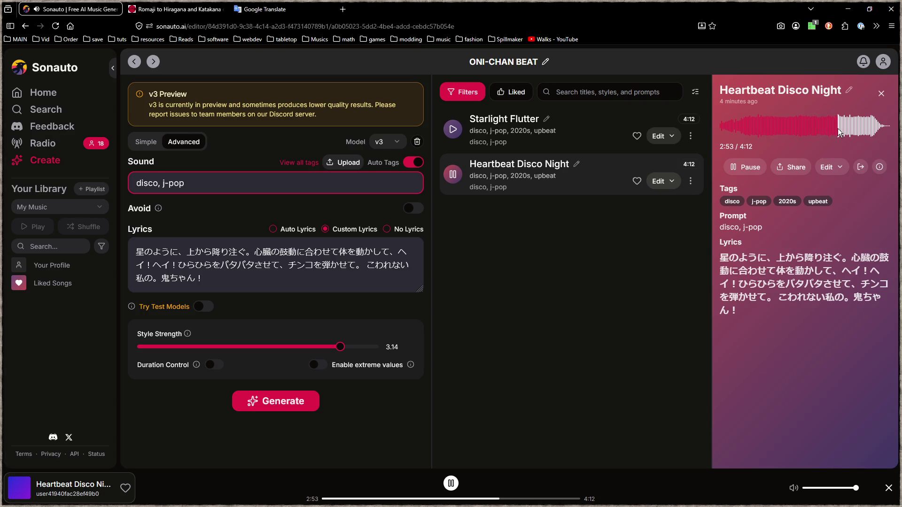
left_click(734, 172)
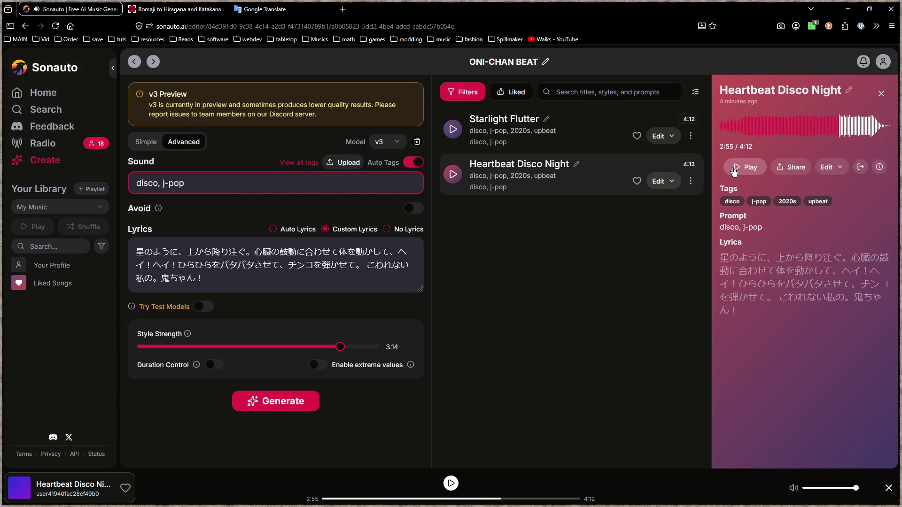
left_click(734, 171)
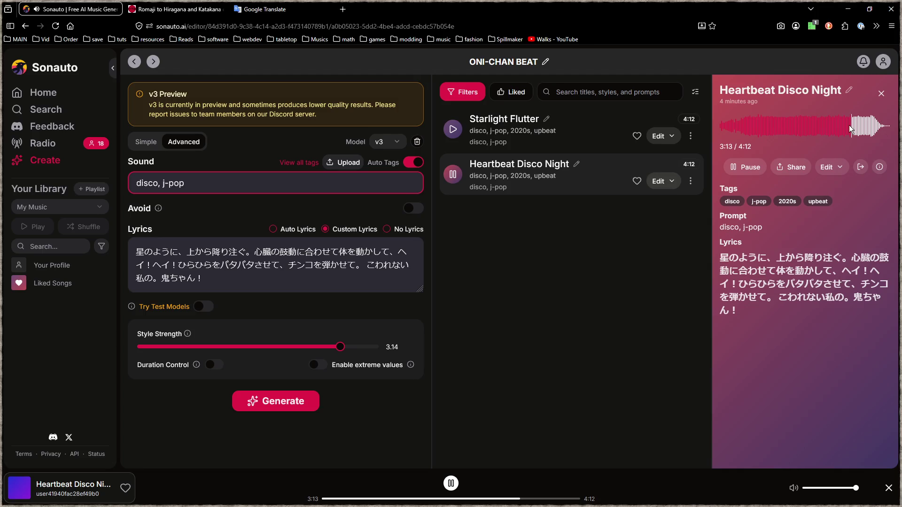
left_click(870, 131)
left_click(751, 170)
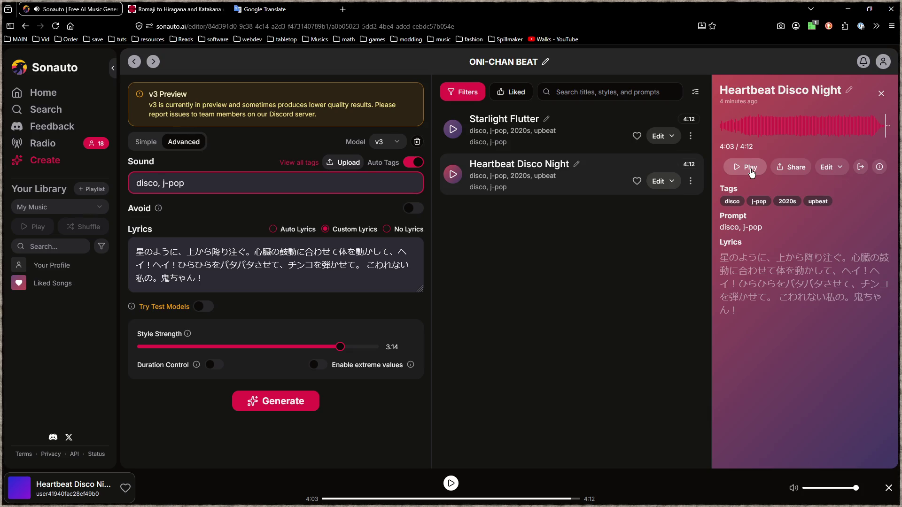
left_click(45, 160)
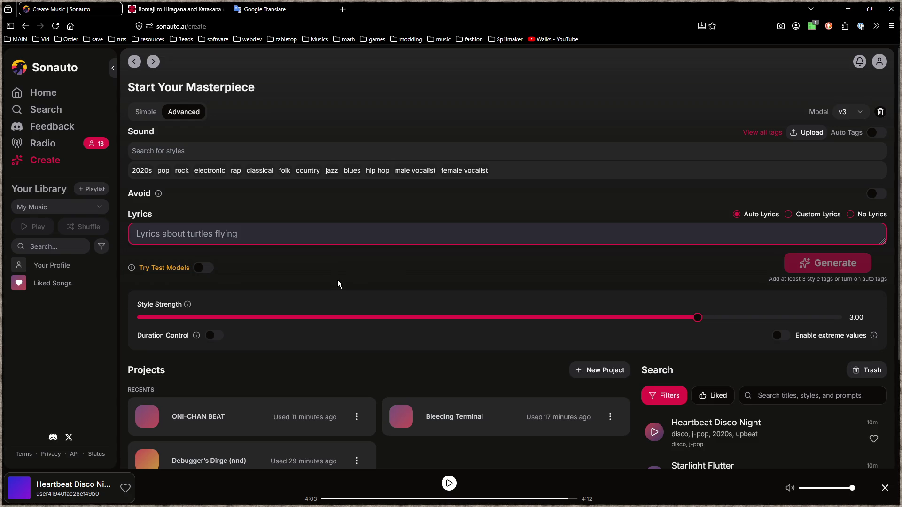
- Select No Lyrics for the new song so its lyrics read Instrumental
scroll(359, 281, "down", 2)
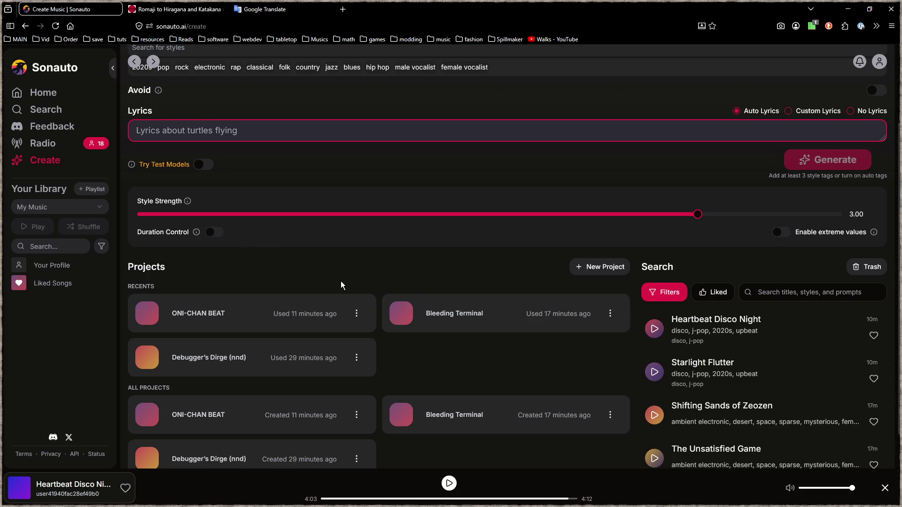
scroll(341, 285, "up", 2)
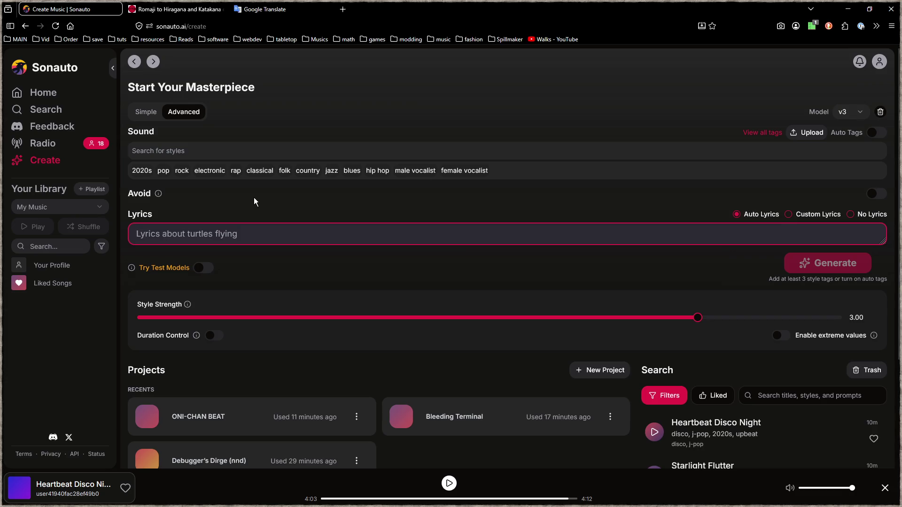
left_click(263, 155)
left_click(851, 215)
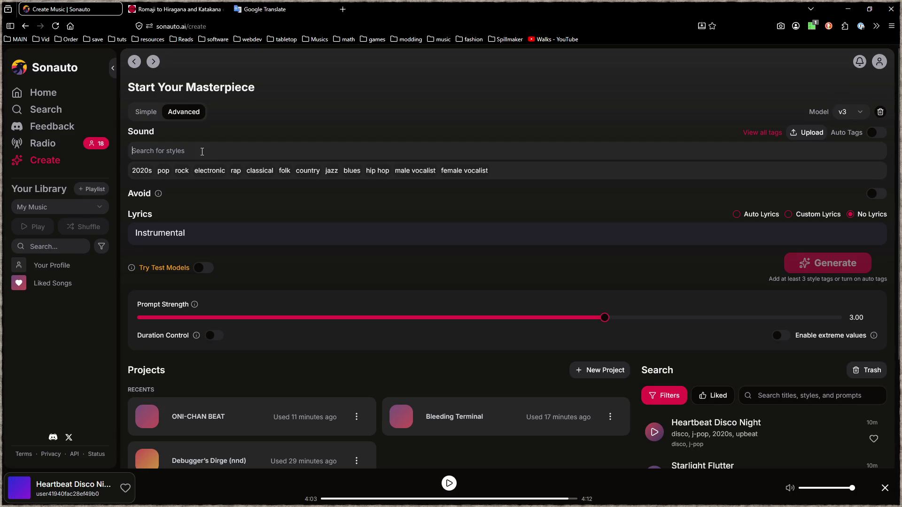
- Add the ambient, atmospheric, lush and psychedelic style tags, leaving styles-to-avoid off
type("ambient")
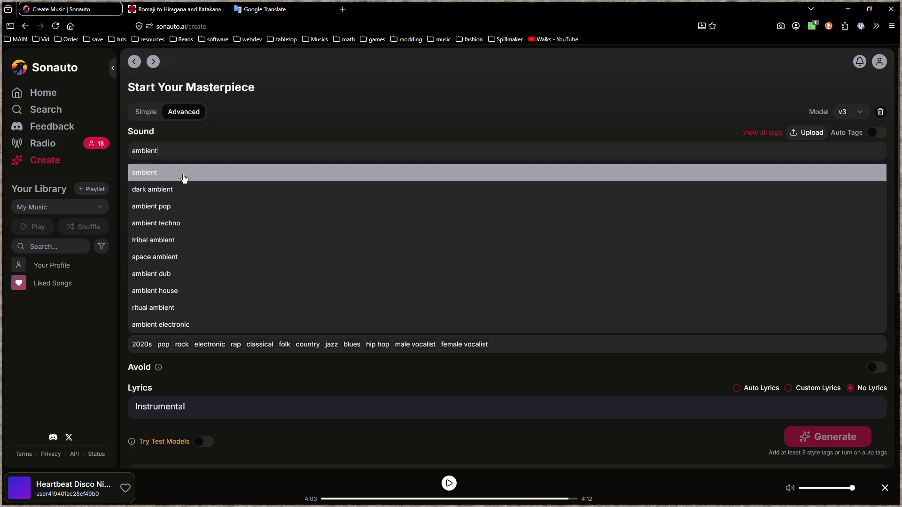
left_click(183, 178)
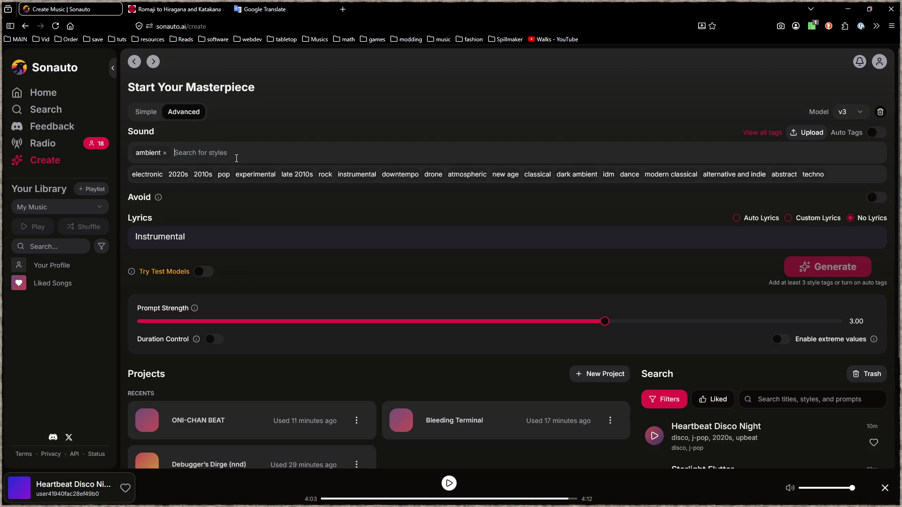
left_click(467, 174)
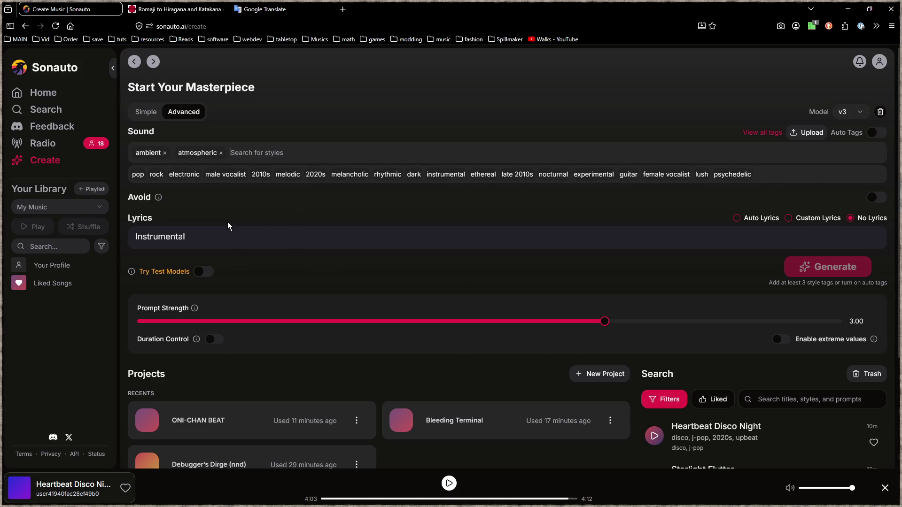
scroll(314, 310, "down", 2)
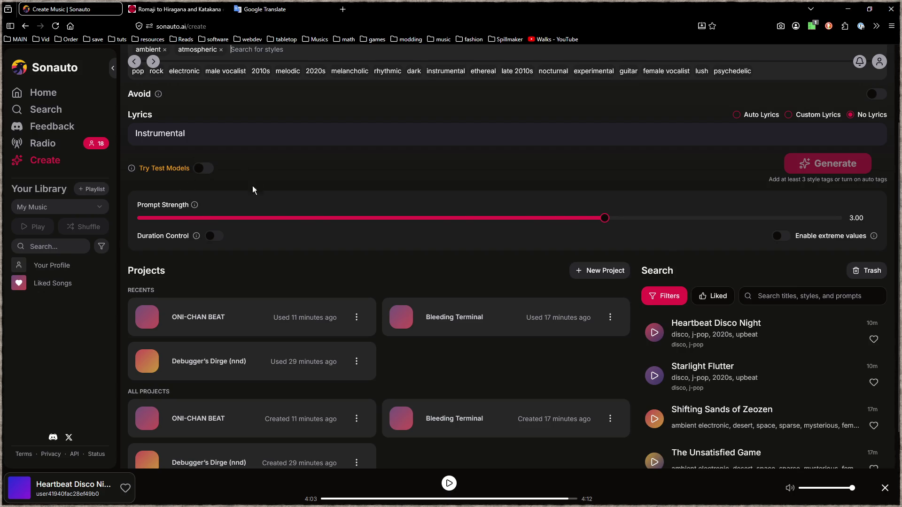
scroll(262, 364, "down", 2)
scroll(493, 258, "up", 4)
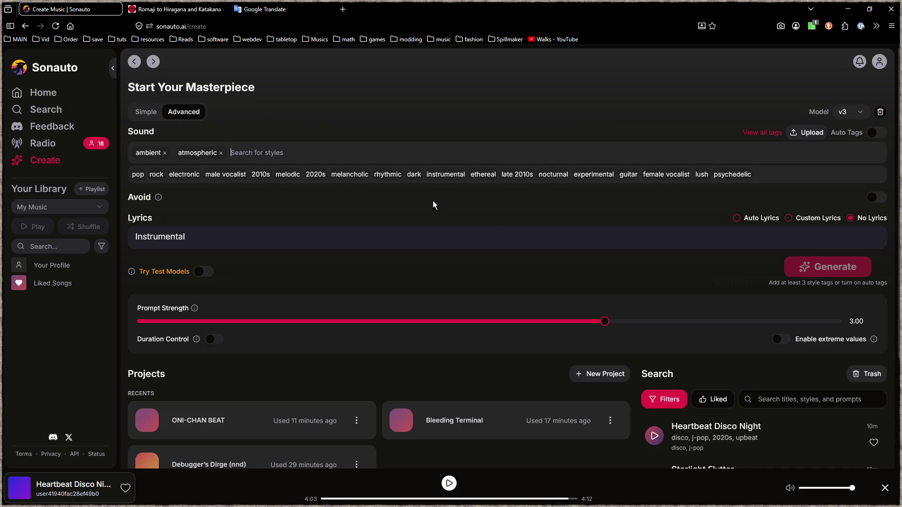
left_click(877, 197)
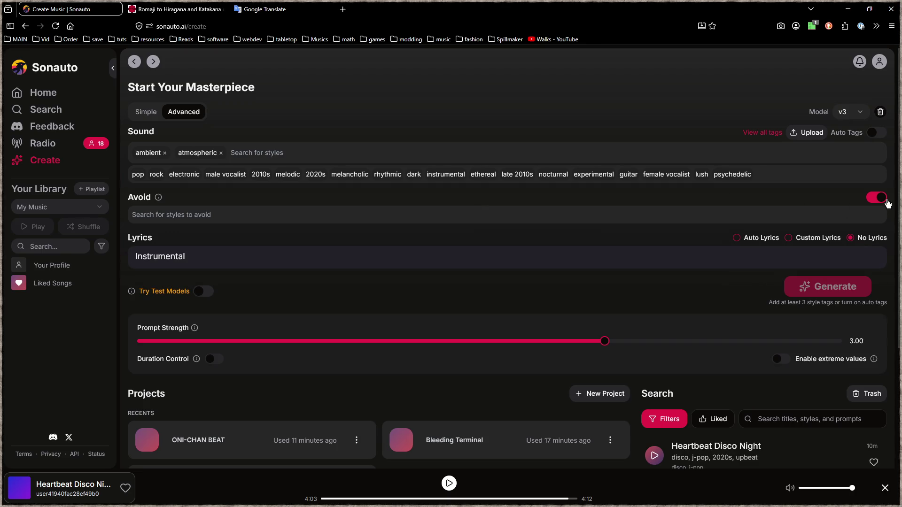
left_click(878, 197)
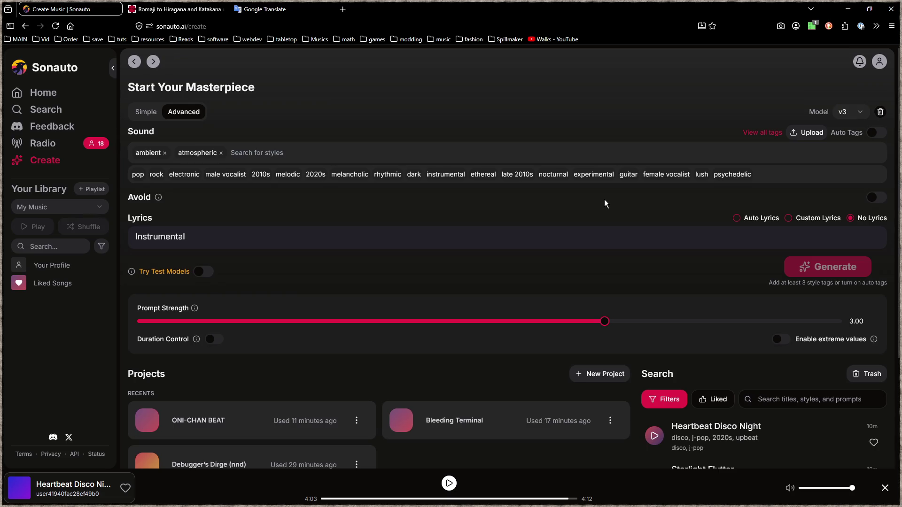
left_click(695, 175)
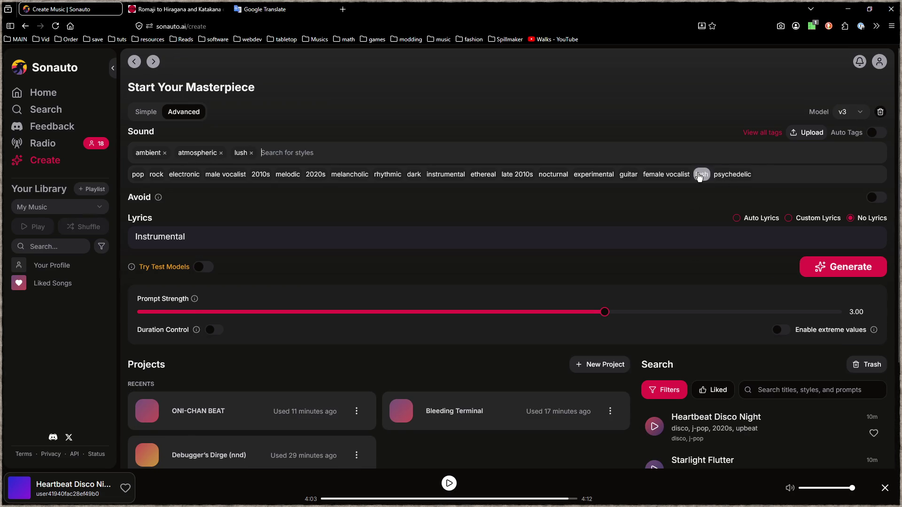
type("psyche")
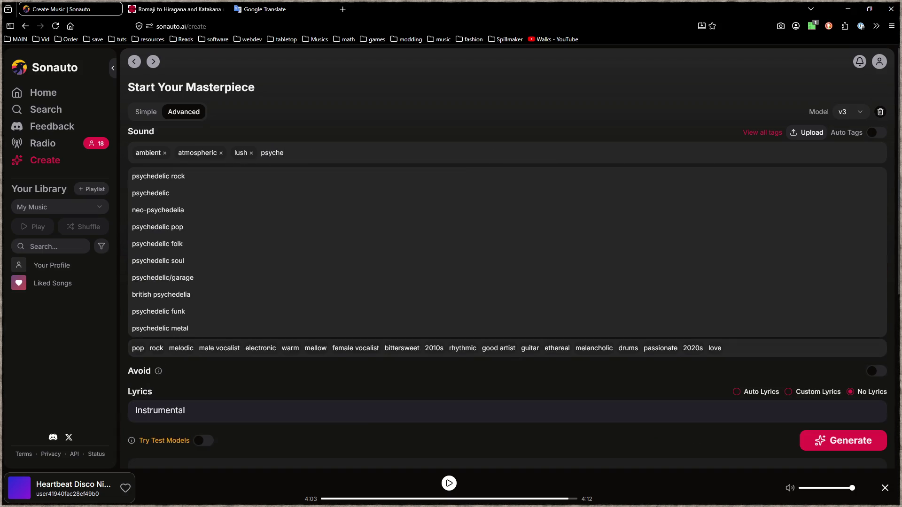
left_click(182, 197)
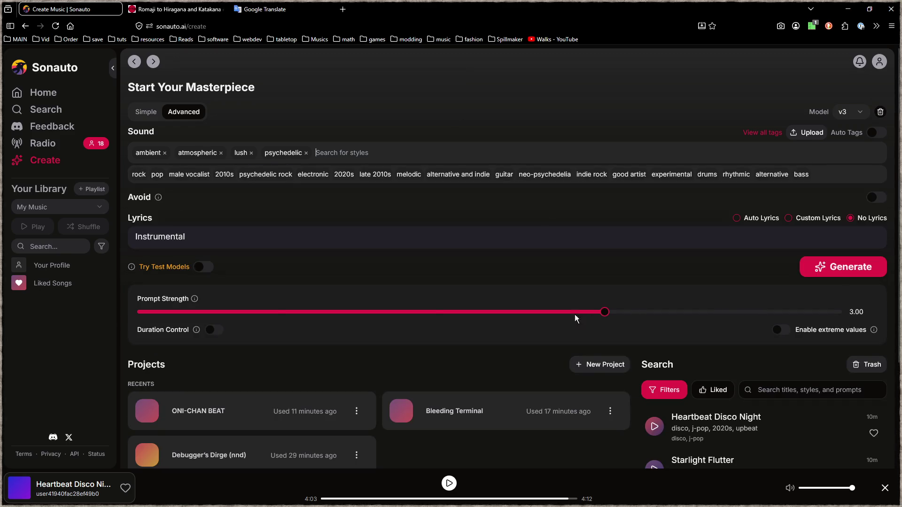
- Cap length at 0:30, set Prompt Strength 12.00 with extreme values, drop psychedelic, and generate
left_click(212, 330)
left_click_drag(869, 346, 214, 345)
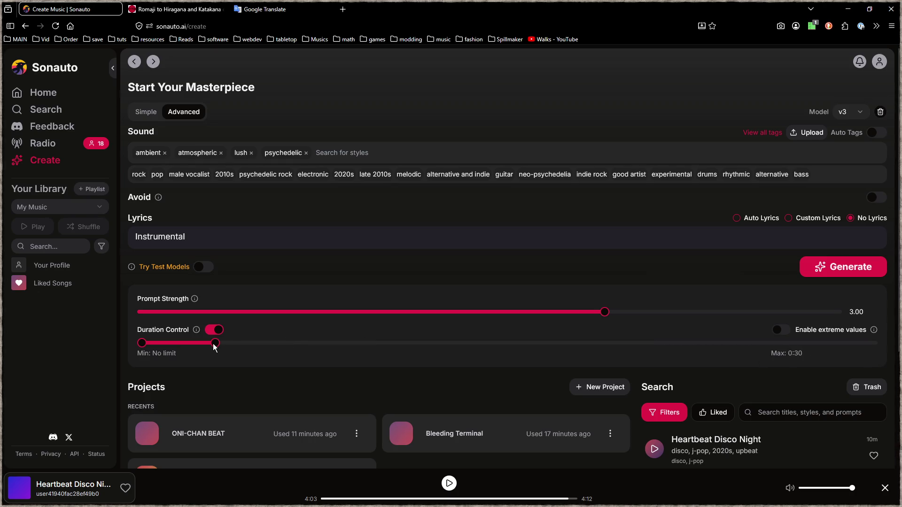
left_click(780, 330)
key("End")
left_click(305, 153)
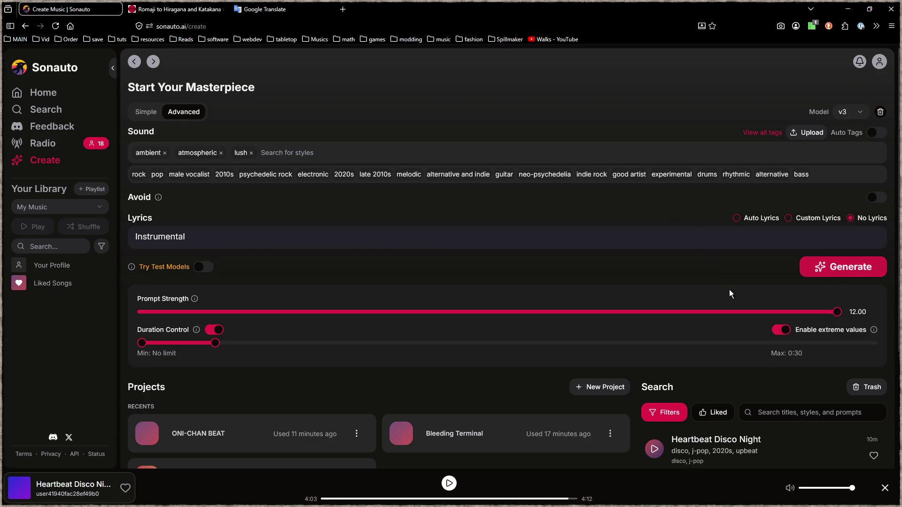
left_click(852, 265)
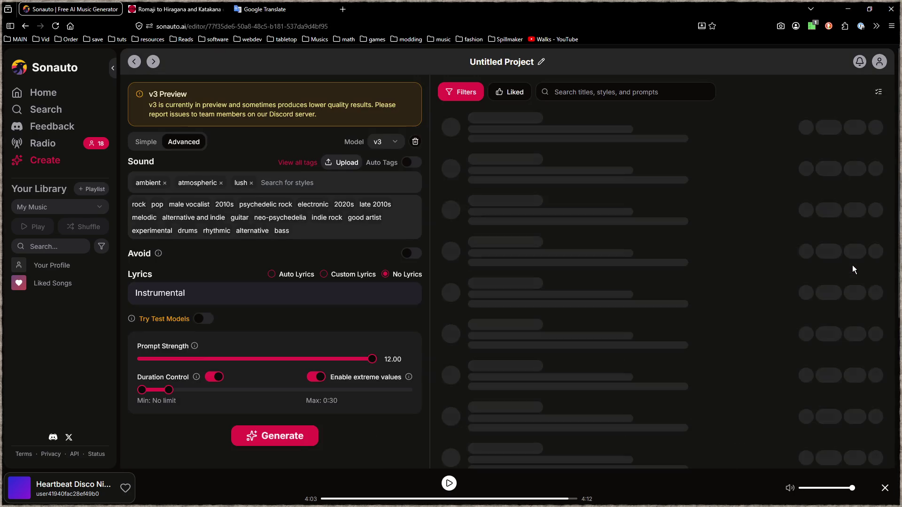
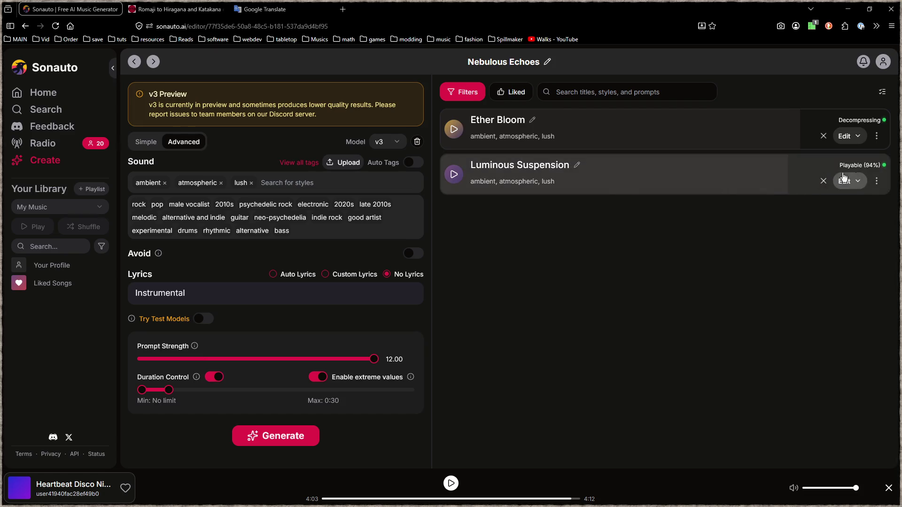
- Play Luminous Suspension and open its details panel while Ether Bloom finishes at 0:25
left_click(454, 176)
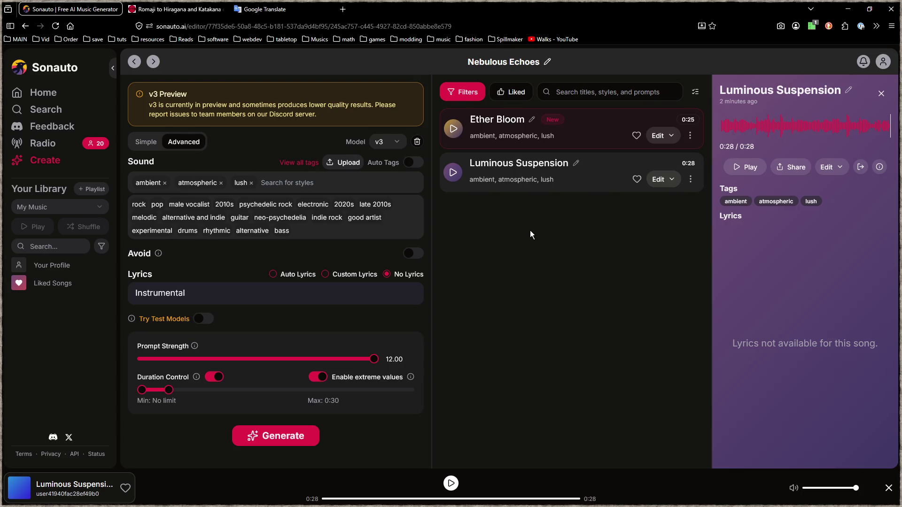
triple_click(609, 286)
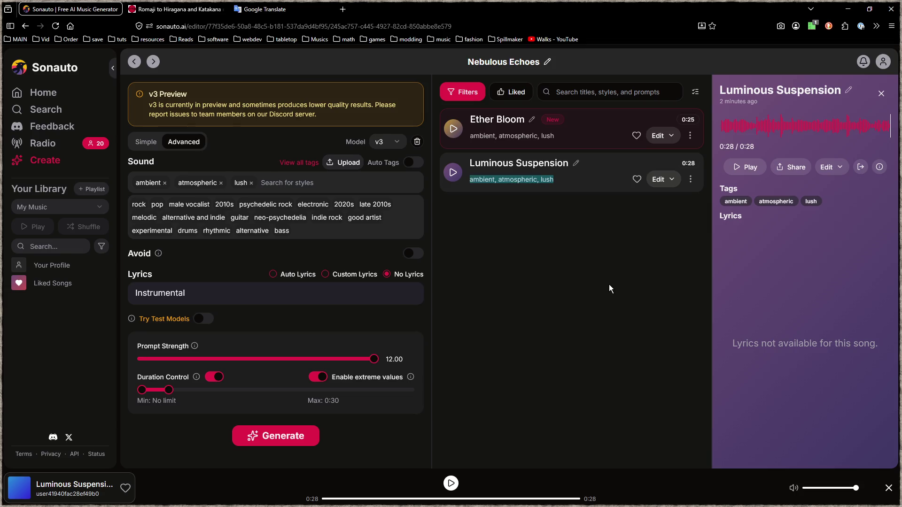
left_click(573, 294)
left_click(447, 30)
type("dsadadadadsda")
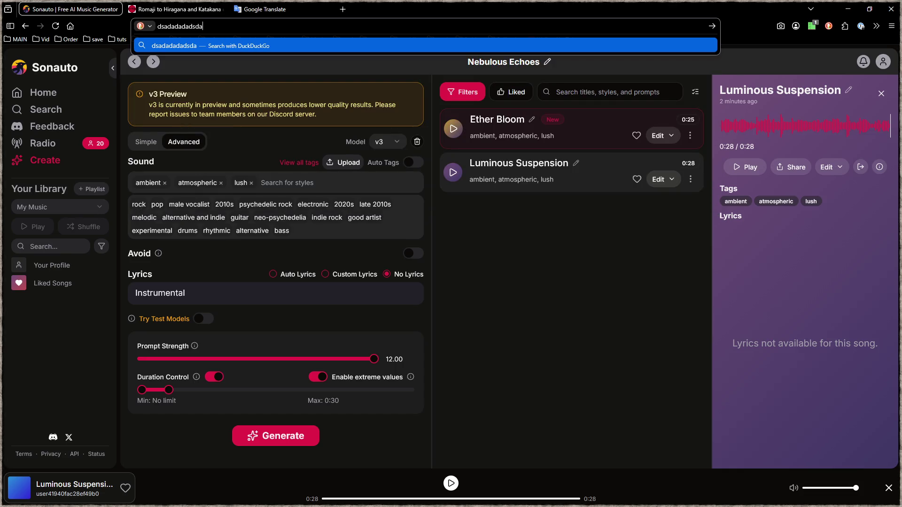
double_click(175, 27)
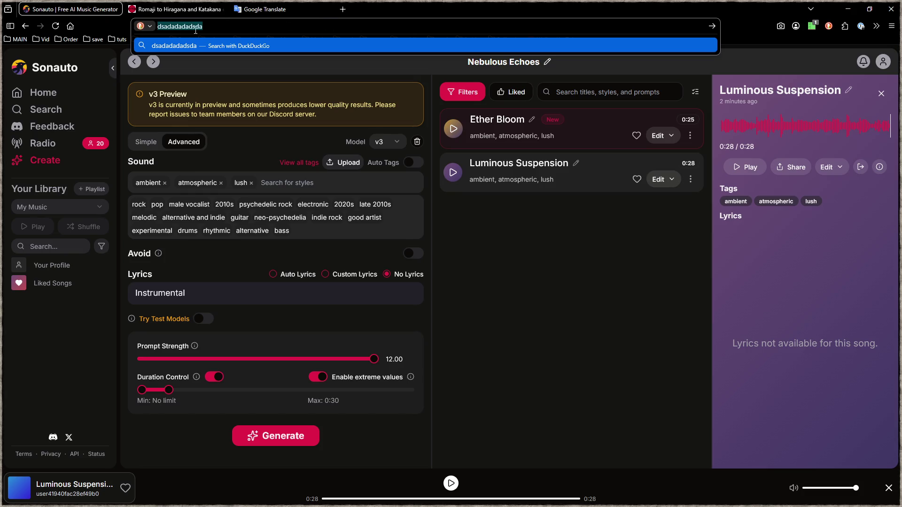
key("BackSpace")
left_click(591, 357)
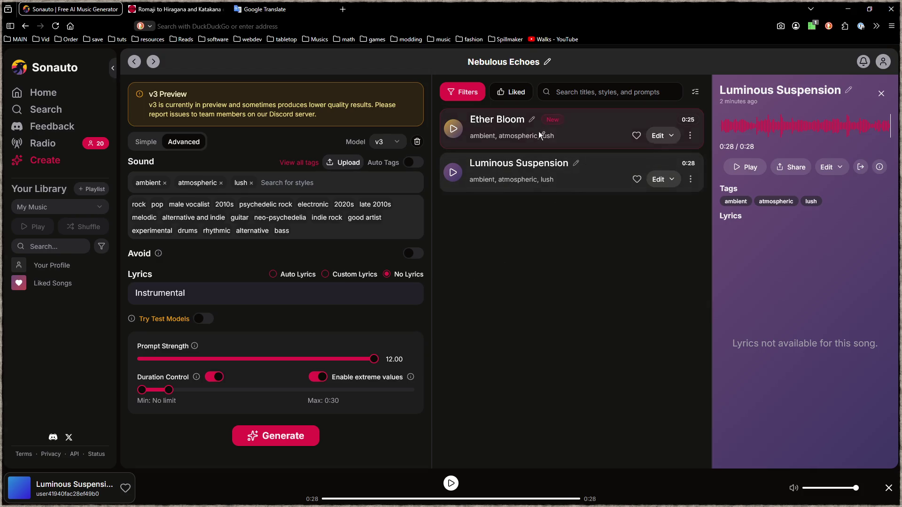
left_click(453, 127)
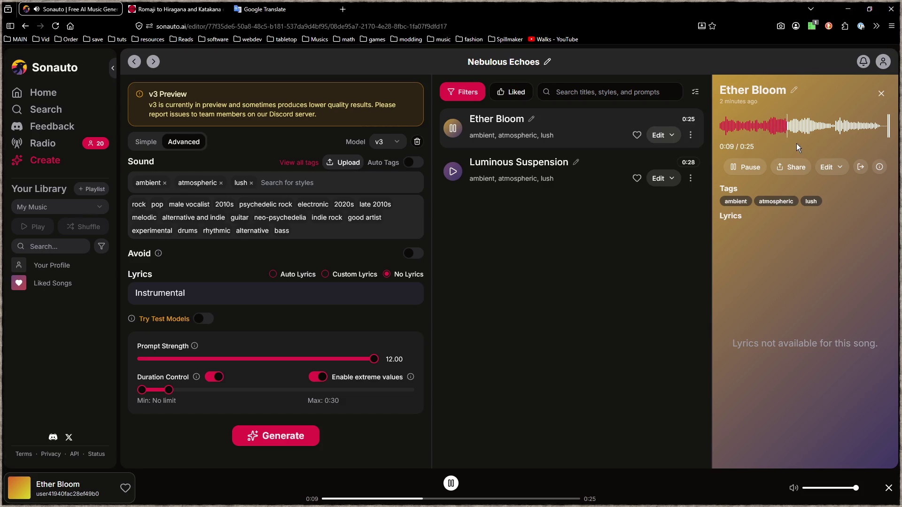
- Listen to Ether Bloom, pausing and resuming it, then replay its ending from 0:22
left_click(453, 127)
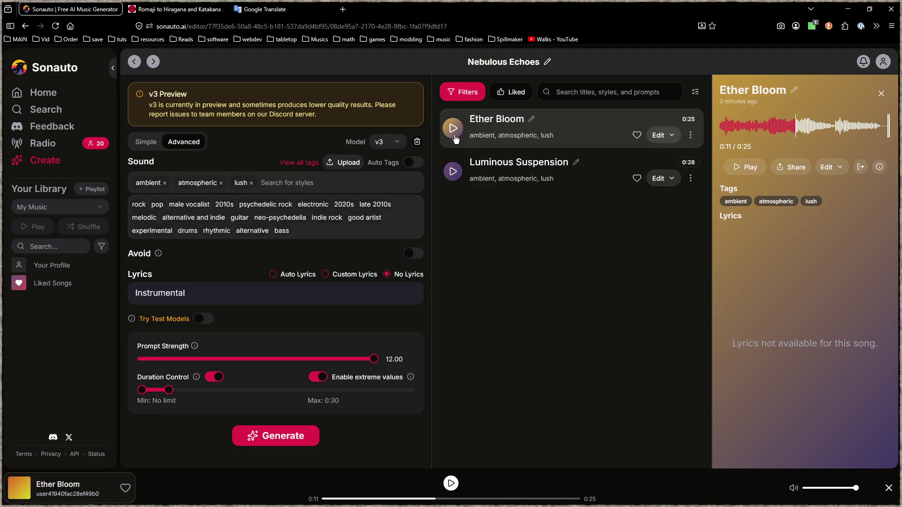
left_click(453, 128)
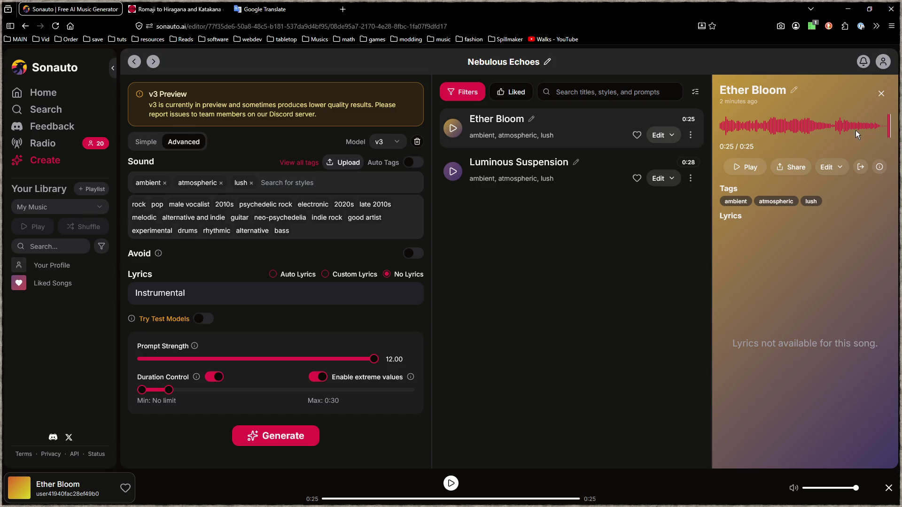
left_click(877, 126)
left_click(743, 169)
left_click(41, 39)
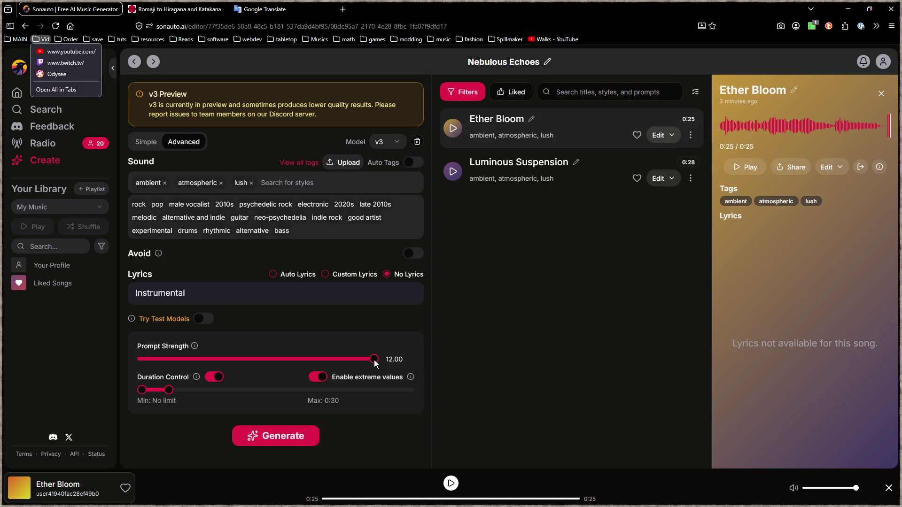
- Generate new songs at prompt strength 1.01 while replaying Ether Bloom from 0:17
left_click_drag(375, 359, 85, 376)
left_click(283, 436)
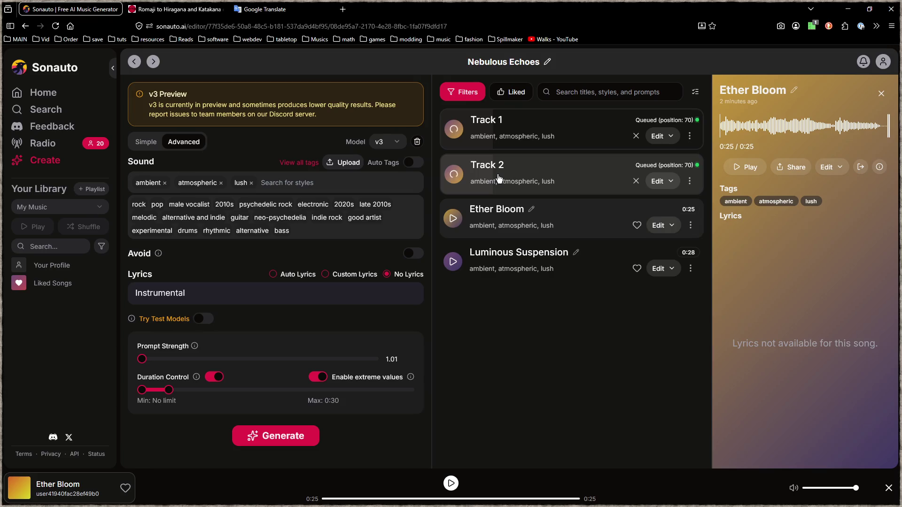
left_click(886, 129)
left_click(836, 123)
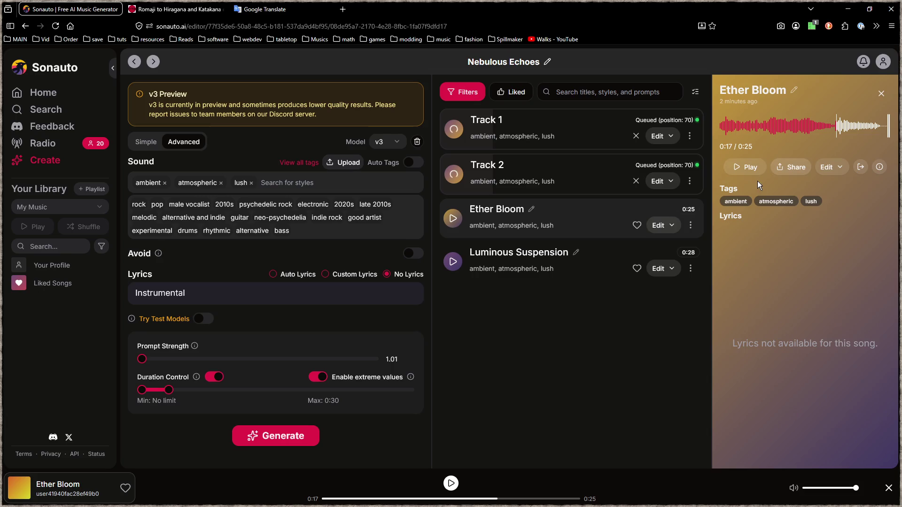
left_click(745, 167)
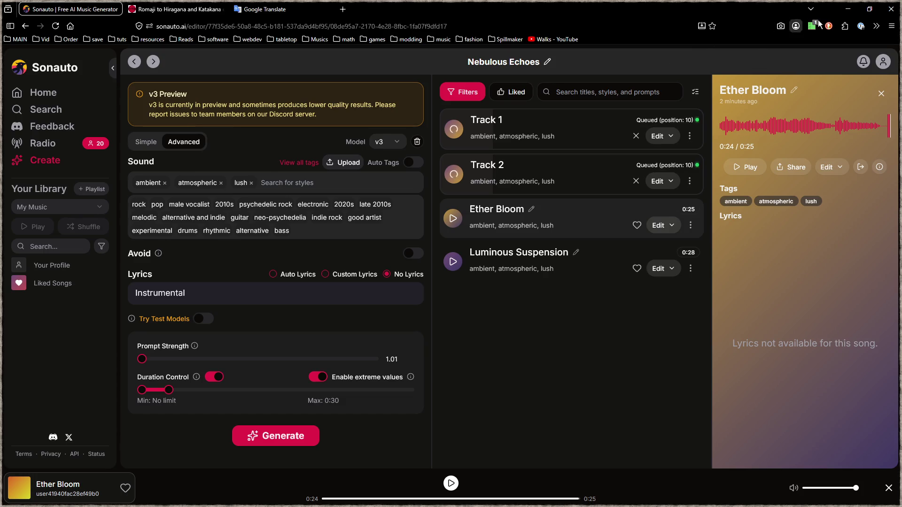
left_click(846, 10)
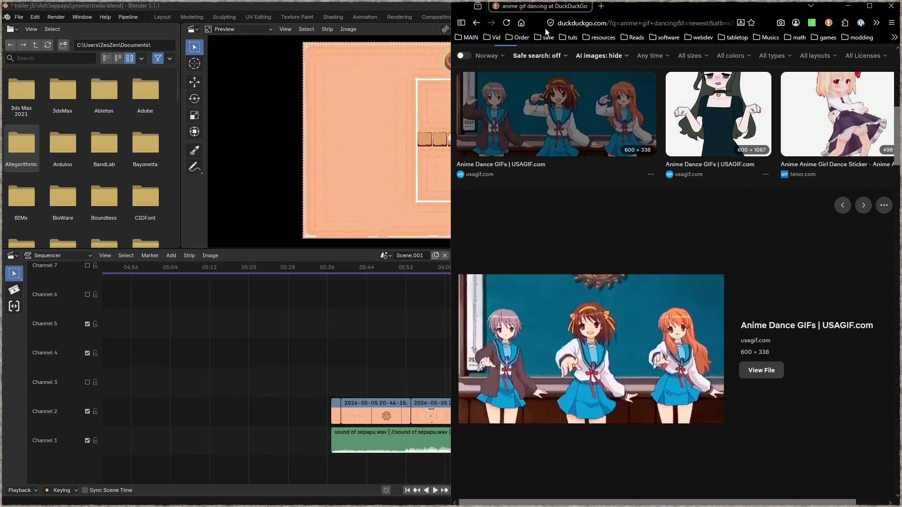
- Browse the dancing GIF image results and preview the dancing Spider-Man GIF before hiding the browser
left_click(591, 111)
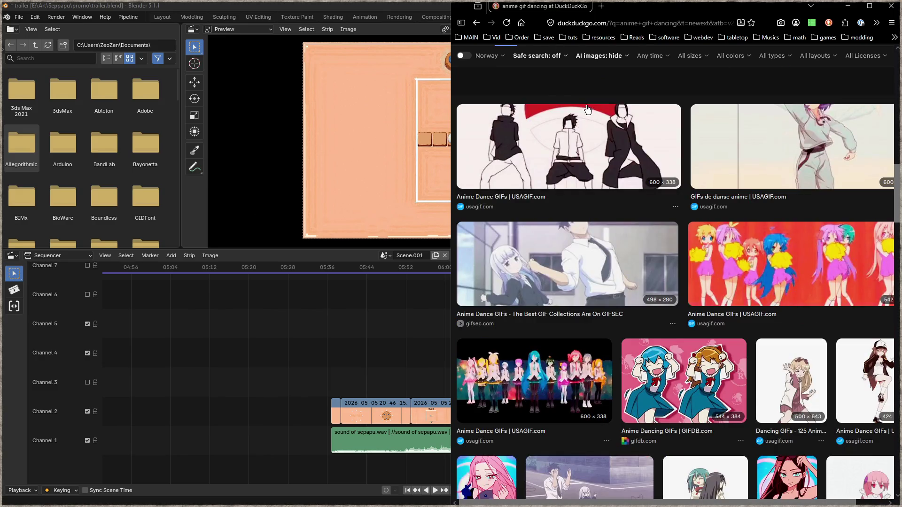
scroll(599, 170, "down", 4)
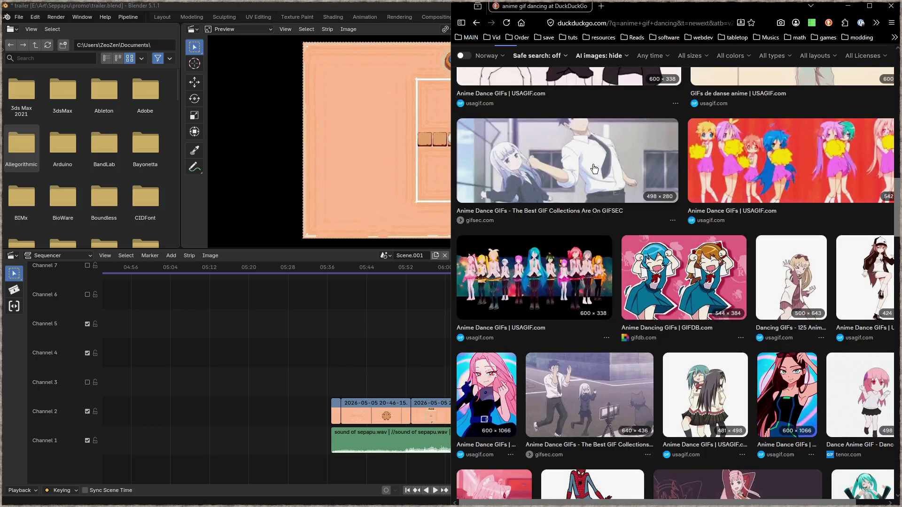
scroll(594, 170, "down", 2)
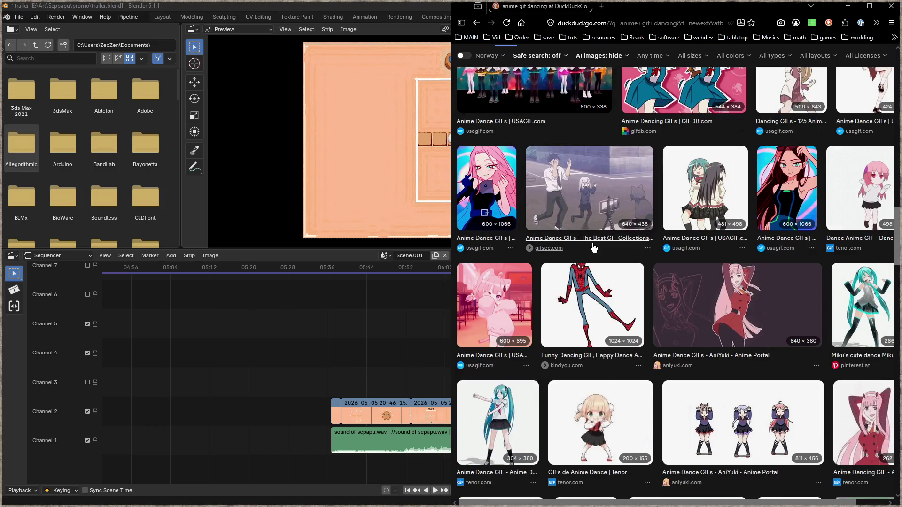
left_click(596, 308)
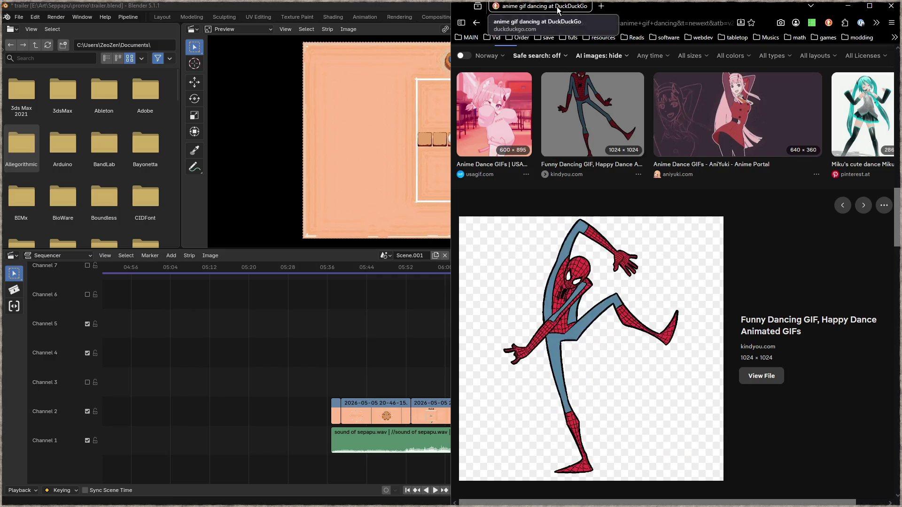
left_click(268, 135)
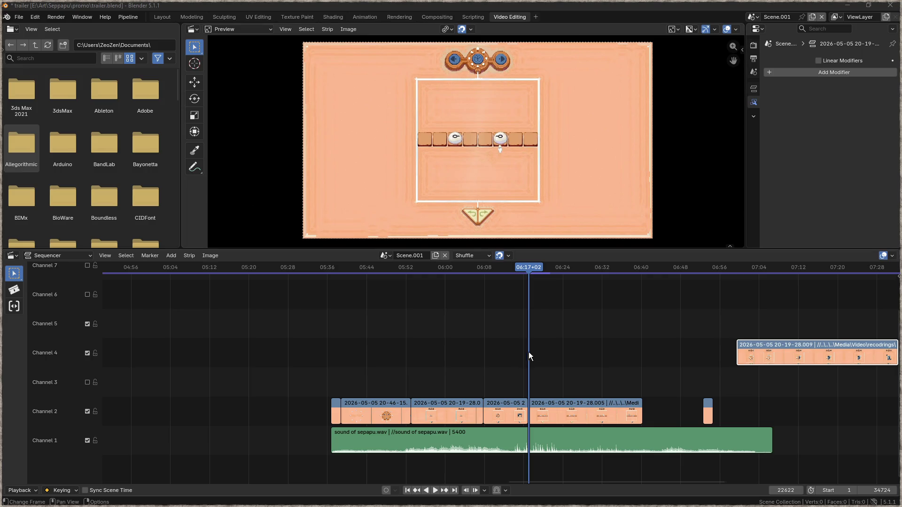
- Split the last channel 2 clip at 06:27 and slide its later piece 618 frames earlier
mouse_move(530, 266)
left_mouse_down()
mouse_move(611, 277)
mouse_move(578, 277)
left_mouse_up()
left_click(584, 404)
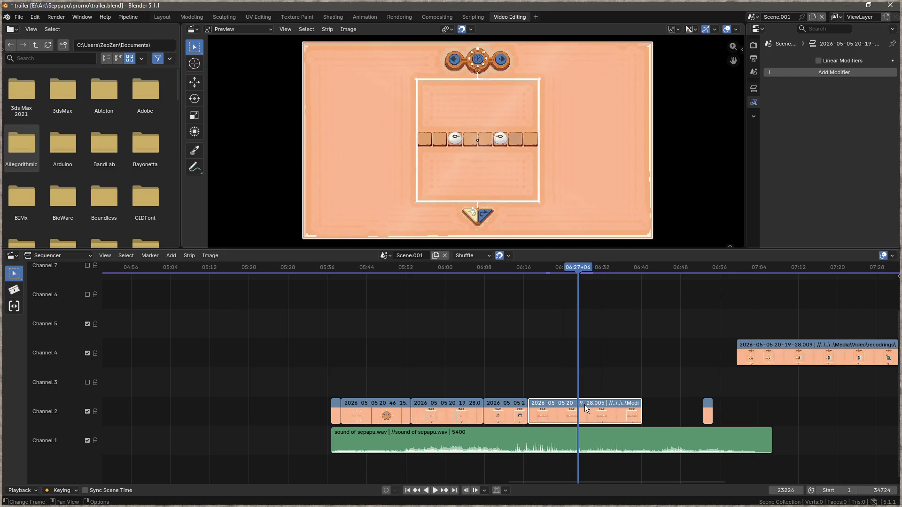
key("k")
mouse_move(568, 401)
left_mouse_down()
mouse_move(581, 399)
mouse_move(544, 407)
left_mouse_up()
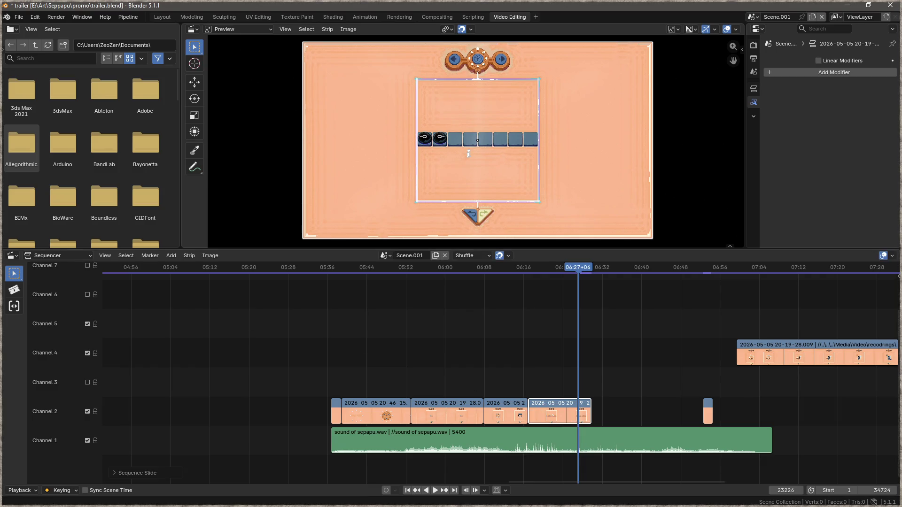
key("alt+Tab")
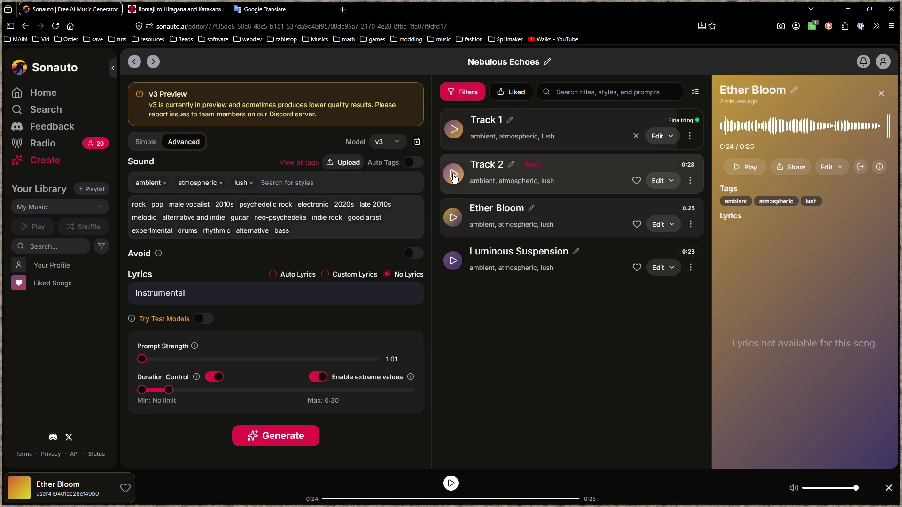
- Audition Track 2 up to 0:08, then open youtube.com from the Vid bookmarks
left_click(454, 177)
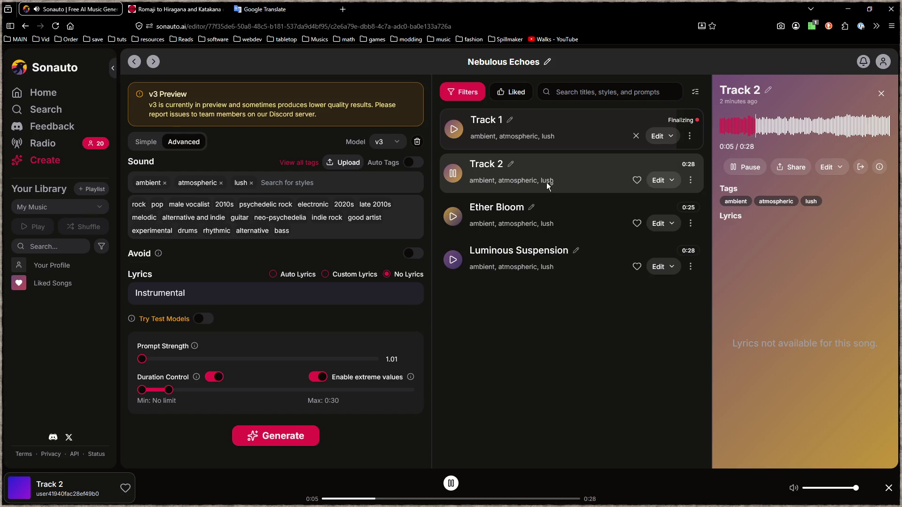
left_click(483, 180)
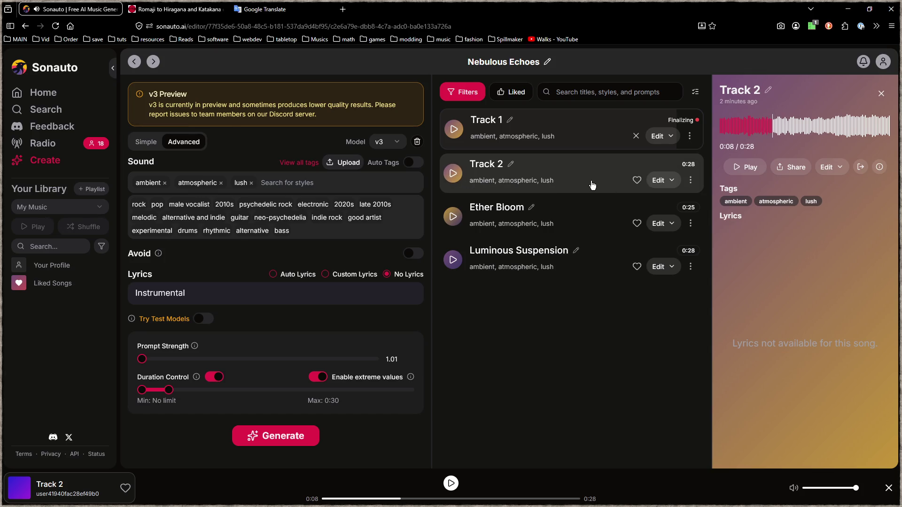
left_click(43, 39)
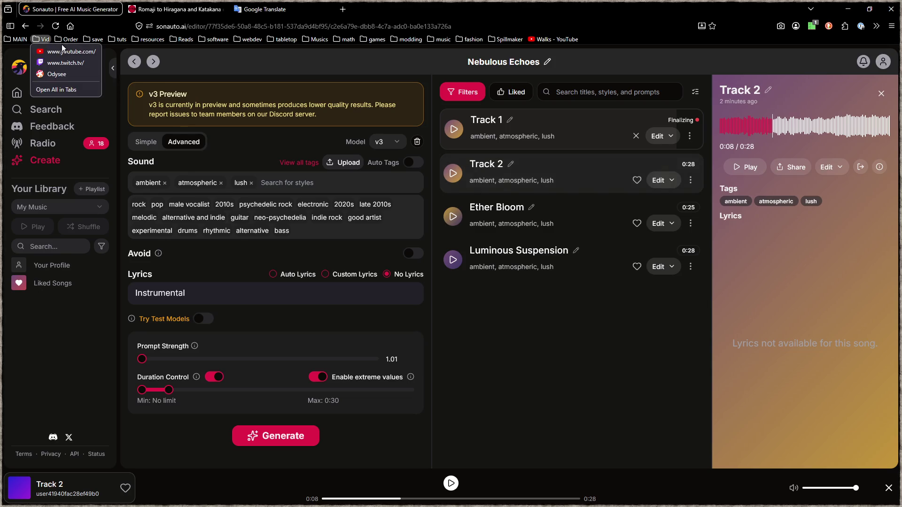
left_click(69, 51)
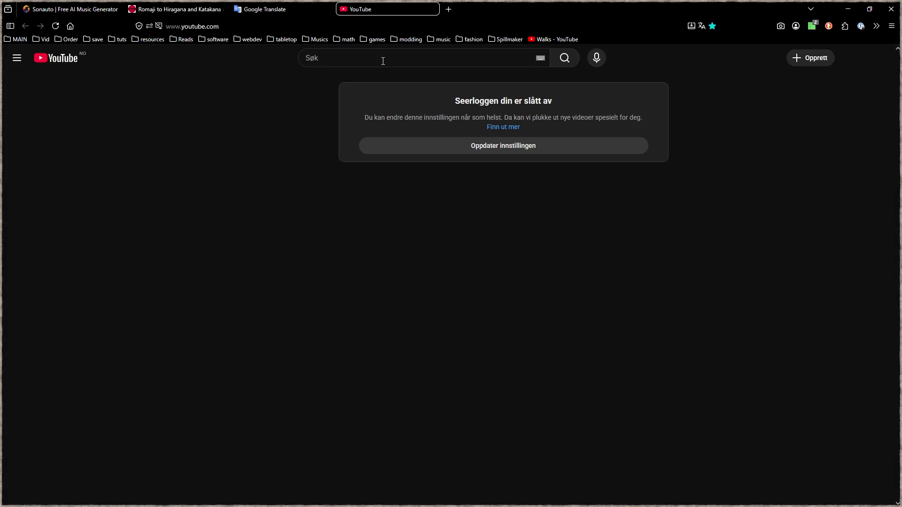
- Search YouTube for 'ambient atmospheric lush' and open the Folding Space video in a new tab
left_click(383, 61)
type("ambient a")
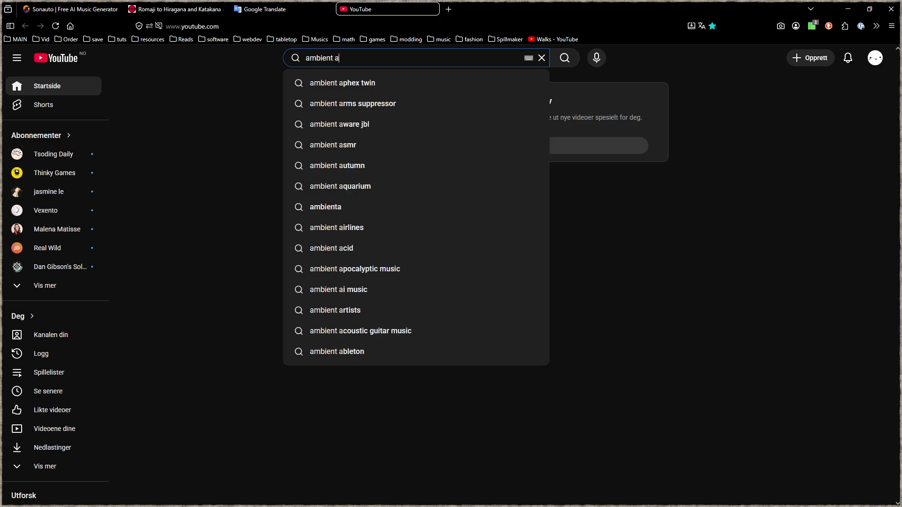
type("tmospheric lus")
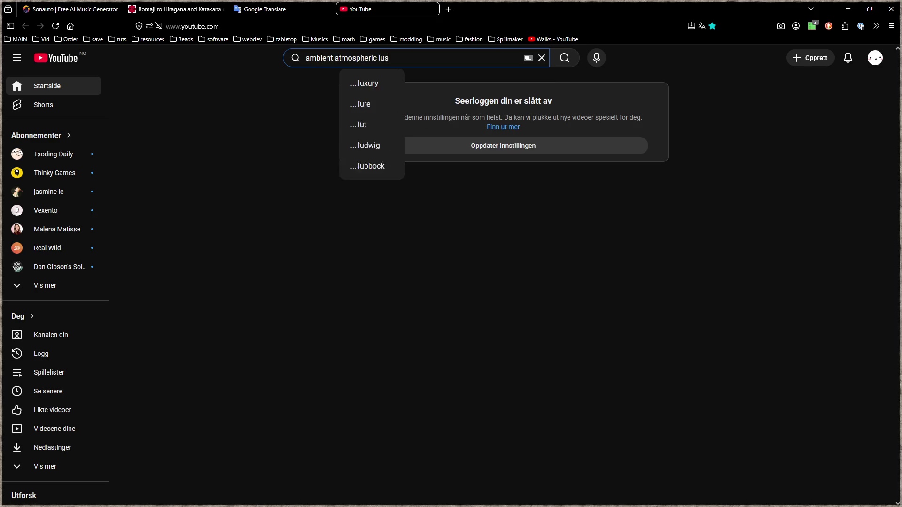
type("h")
key("Return")
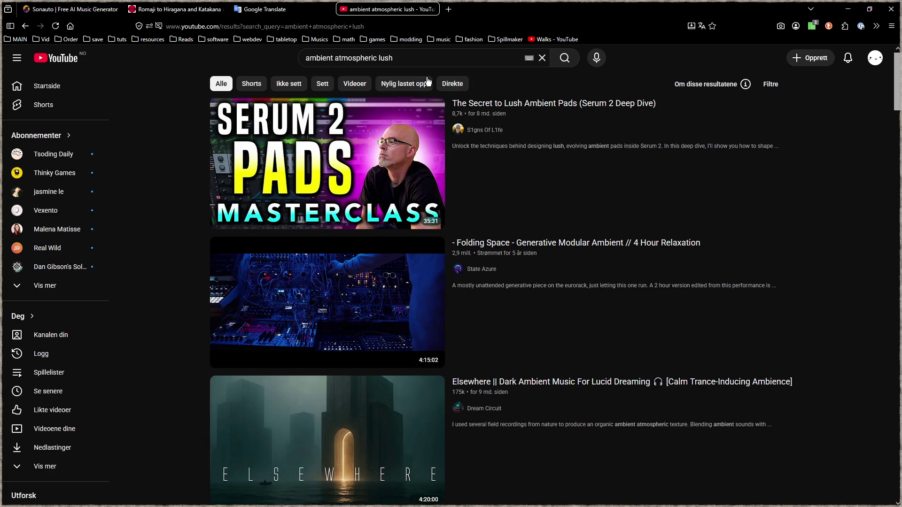
scroll(175, 242, "down", 2)
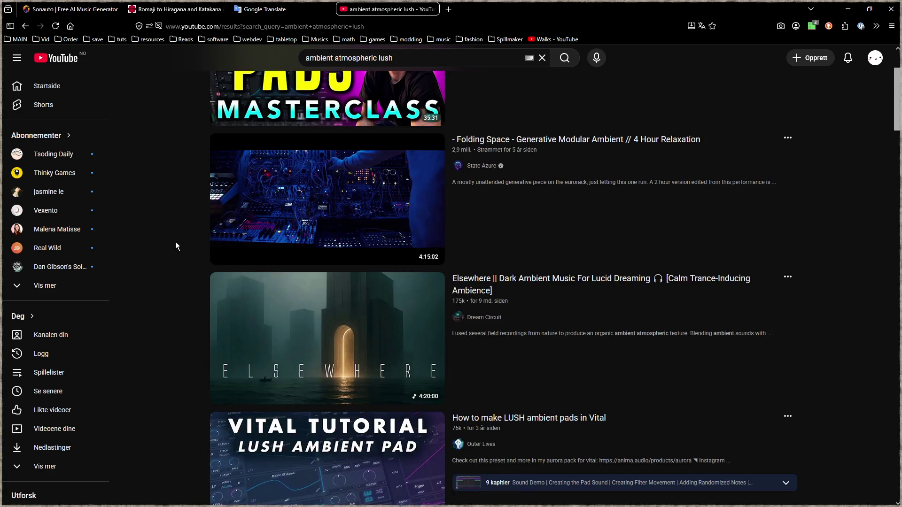
middle_click(384, 165)
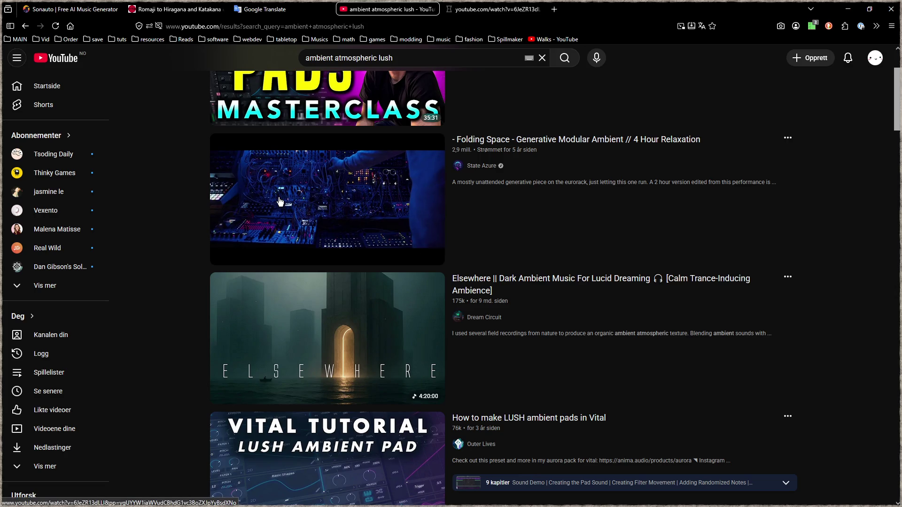
key("ctrl+Tab")
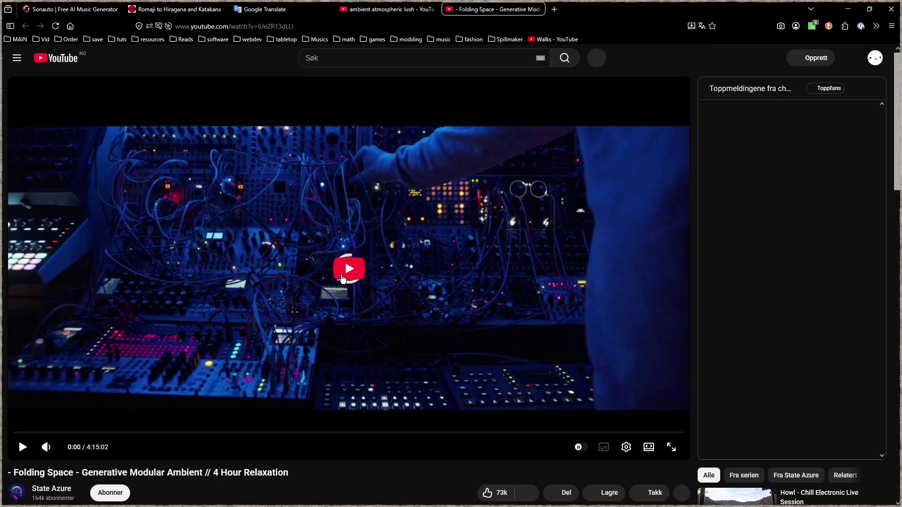
left_click(381, 11)
scroll(342, 324, "down", 4)
scroll(328, 329, "down", 4)
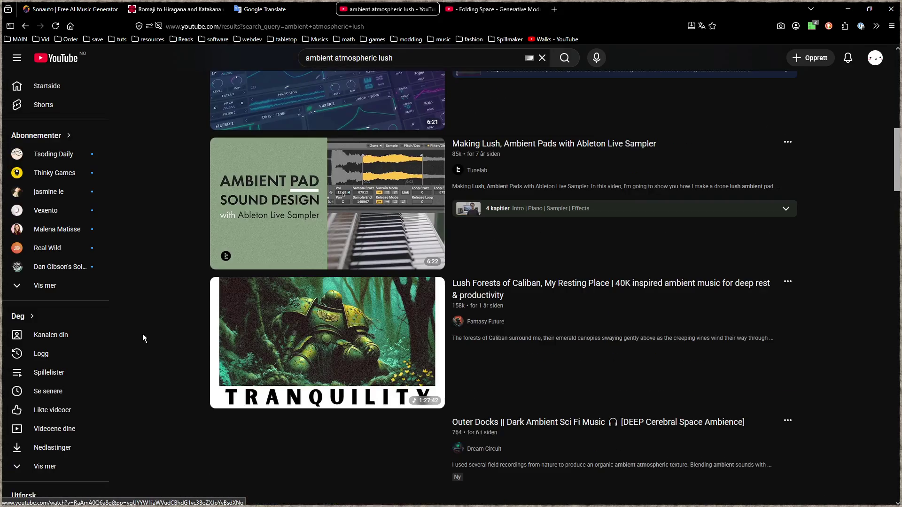
key("ctrl+Tab")
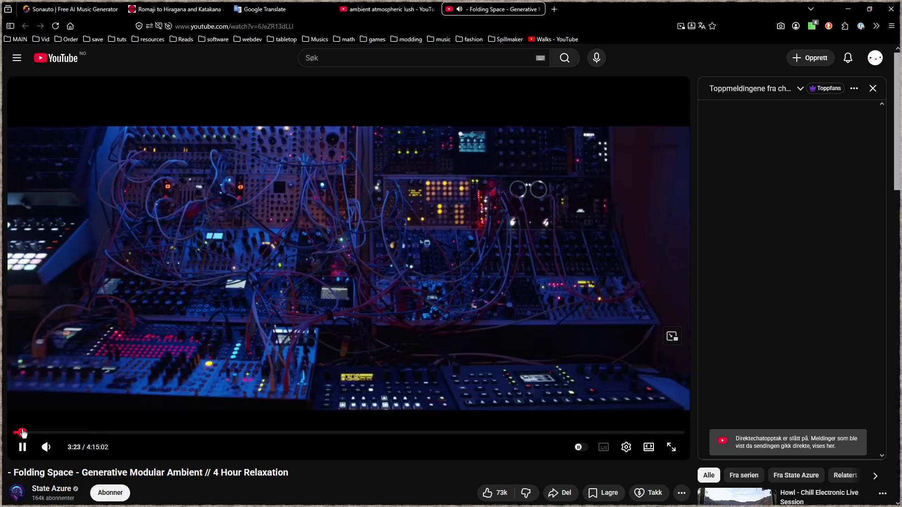
- Sample the Folding Space stream at 10:53, 22:07, 33:22, about 1:00:00, 1:22:05, 1:44:35 and 2:10:06
left_click(42, 434)
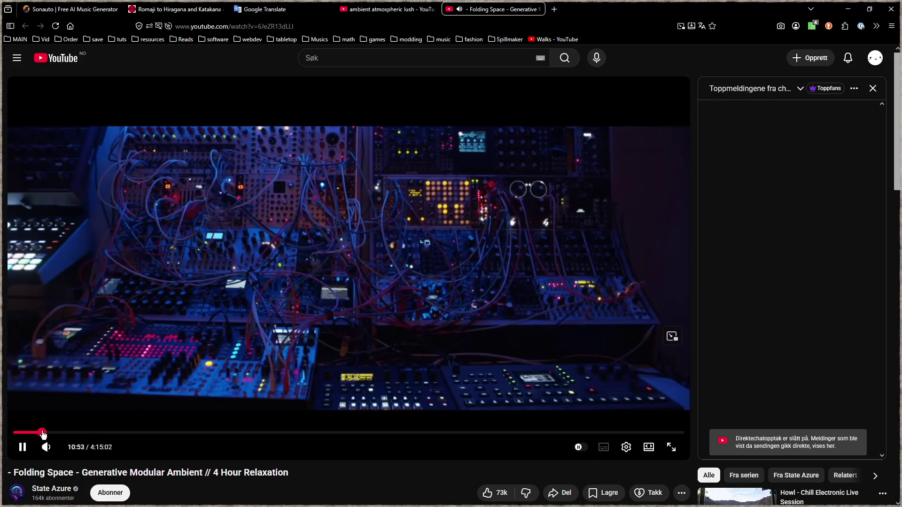
left_click(72, 434)
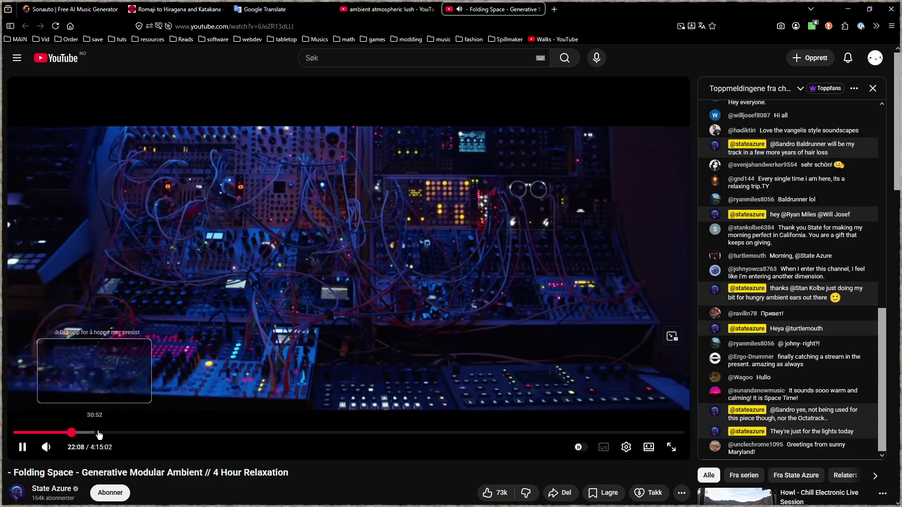
left_click(102, 434)
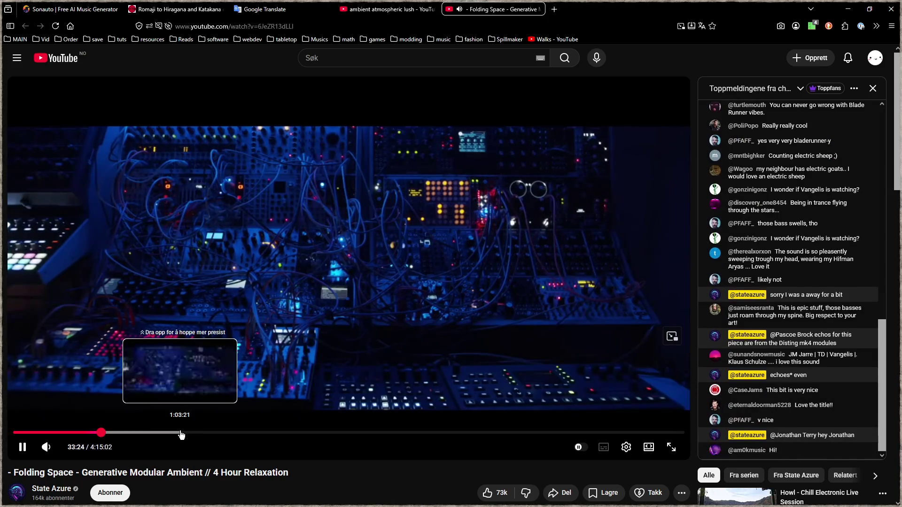
left_click(181, 434)
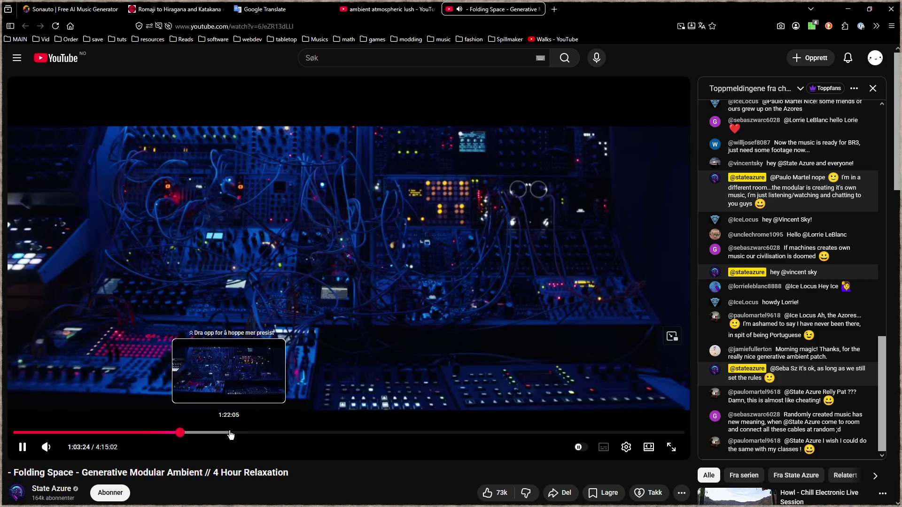
left_click(230, 433)
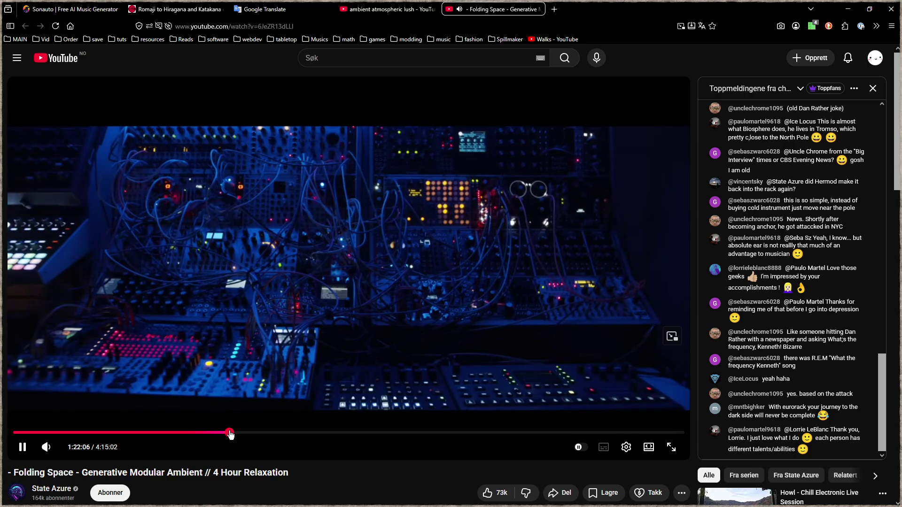
left_click(289, 434)
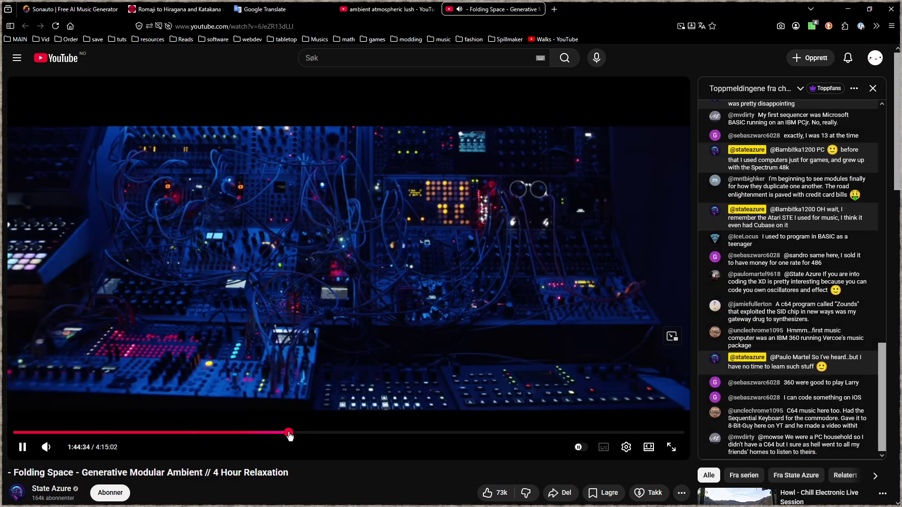
left_click(356, 434)
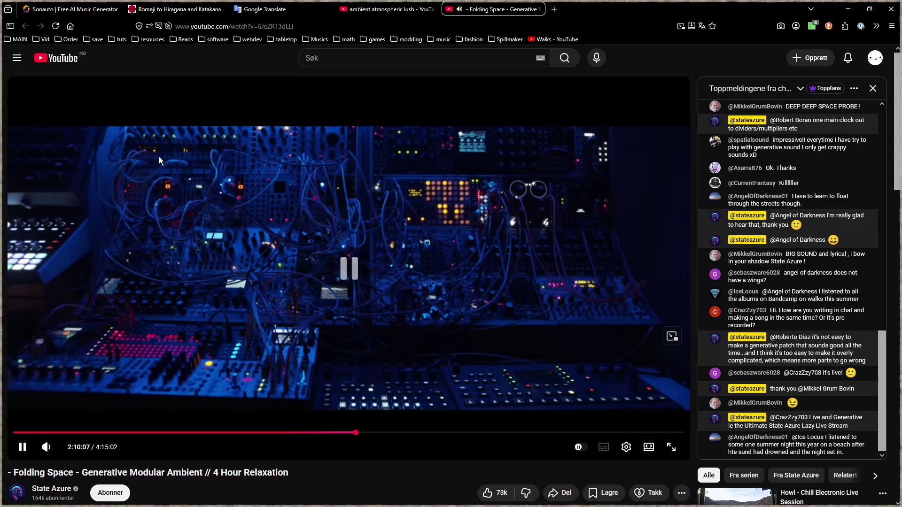
left_click(74, 8)
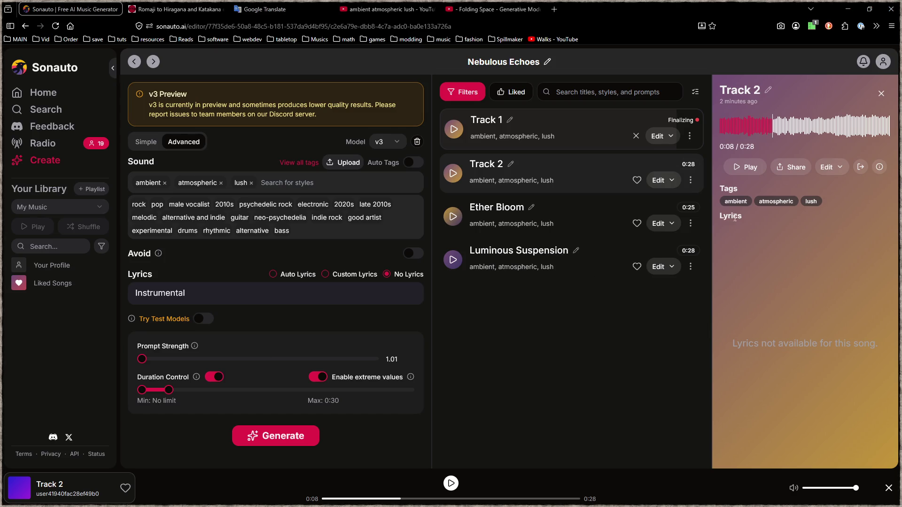
- Preview Track 2 from the side panel, pause it, and start Track 1 playing
left_click(744, 167)
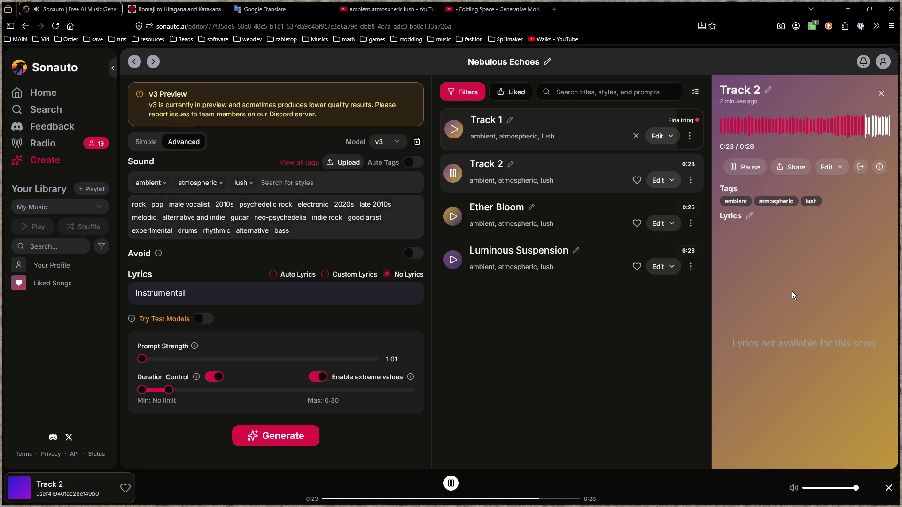
left_click(750, 174)
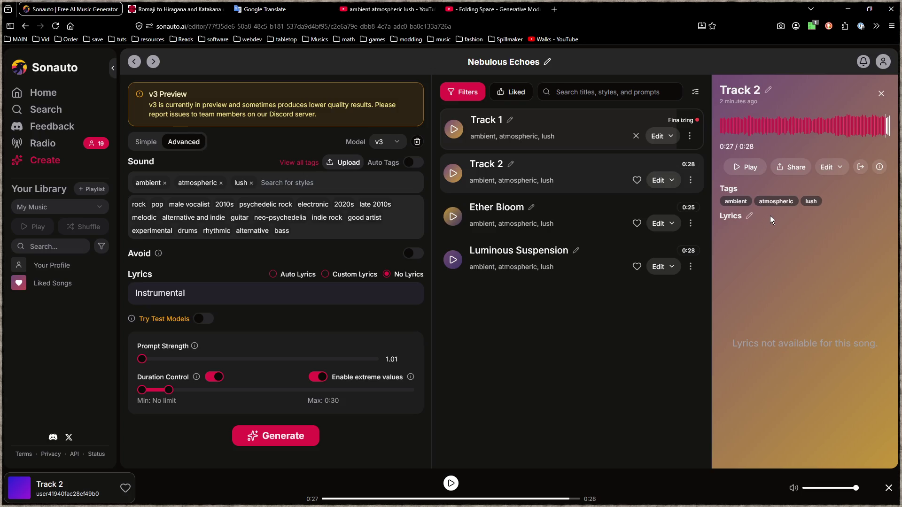
left_click(454, 130)
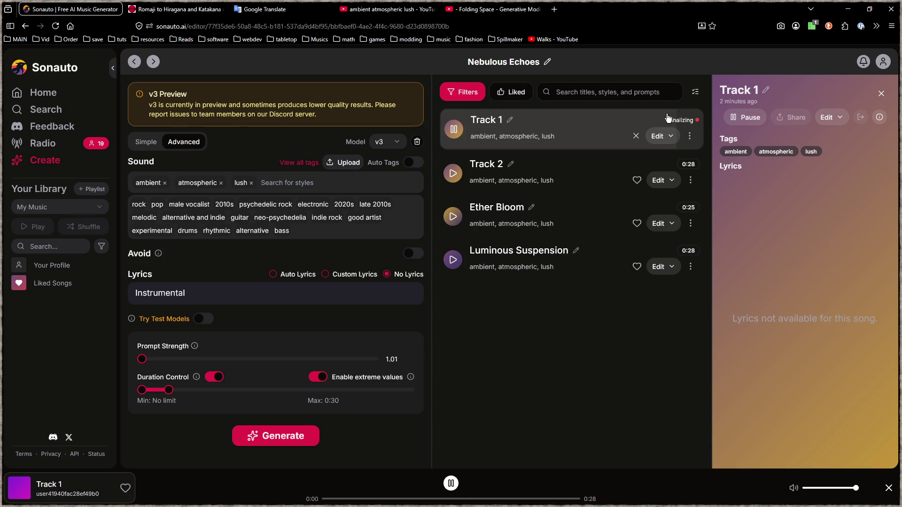
- Reload Sonauto so Track 1 shows its finished 0:56 length, then play it through to 0:55
left_click(463, 133)
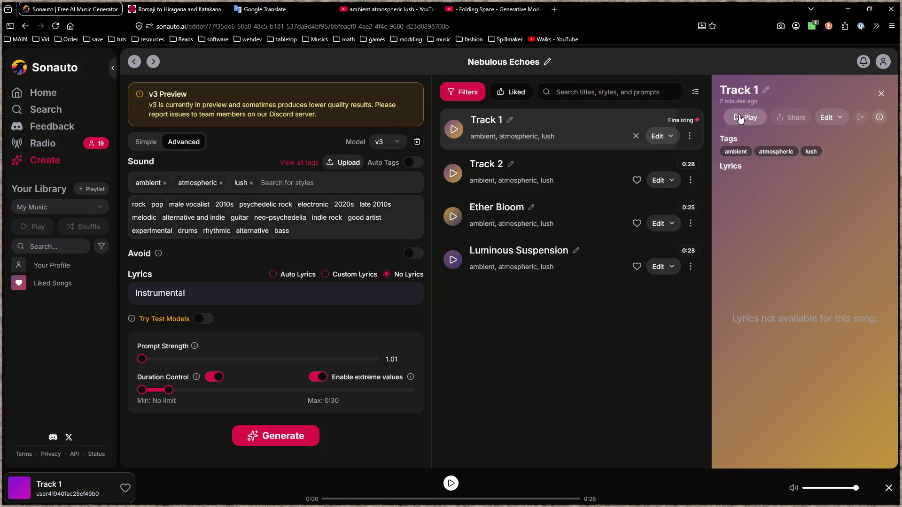
left_click(55, 26)
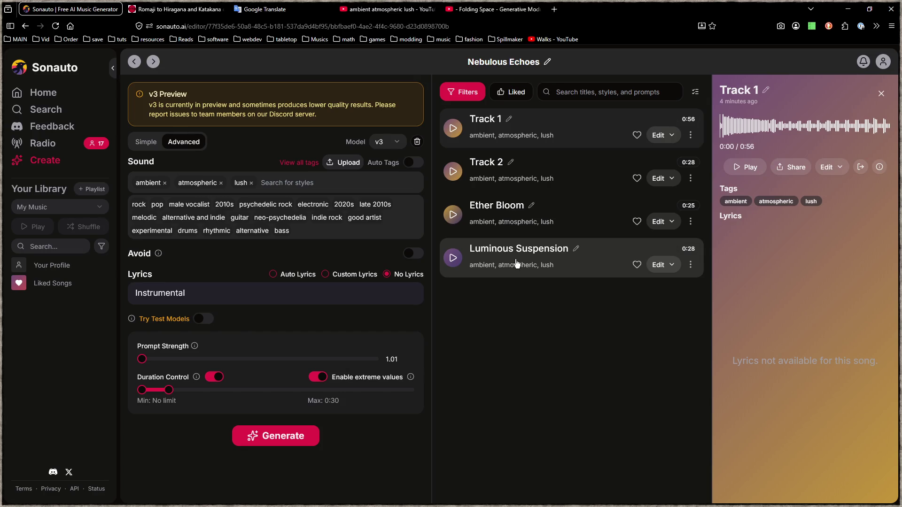
left_click(455, 132)
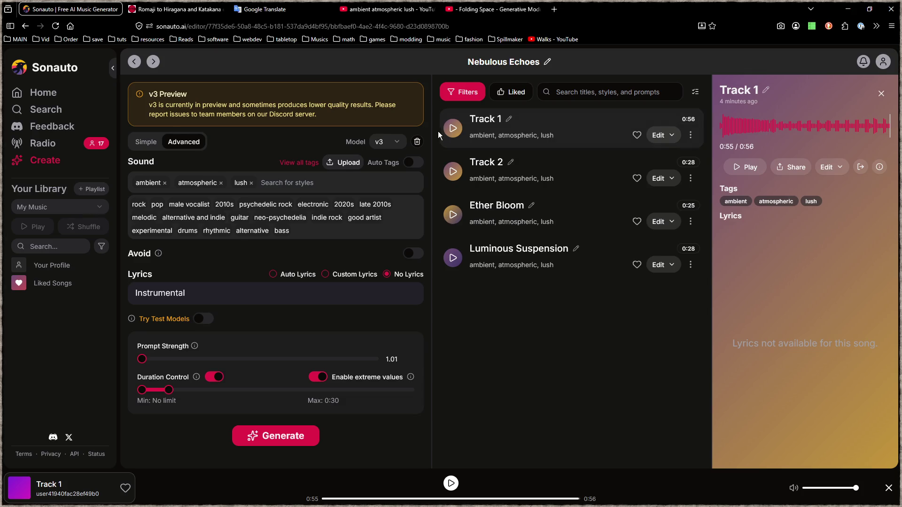
- Replace the YouTube search query with 'hiroshi yoshimura' and run the search
left_click(381, 9)
left_click(429, 57)
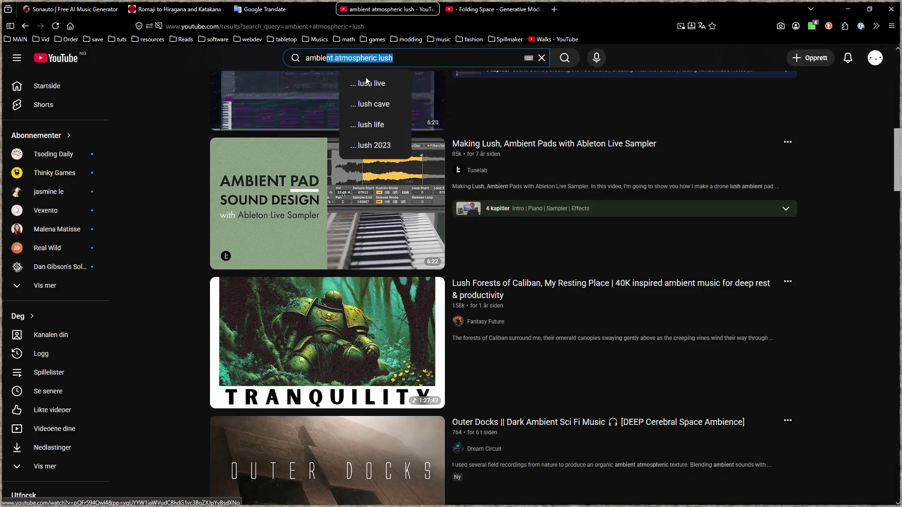
left_click_drag(397, 58, 207, 55)
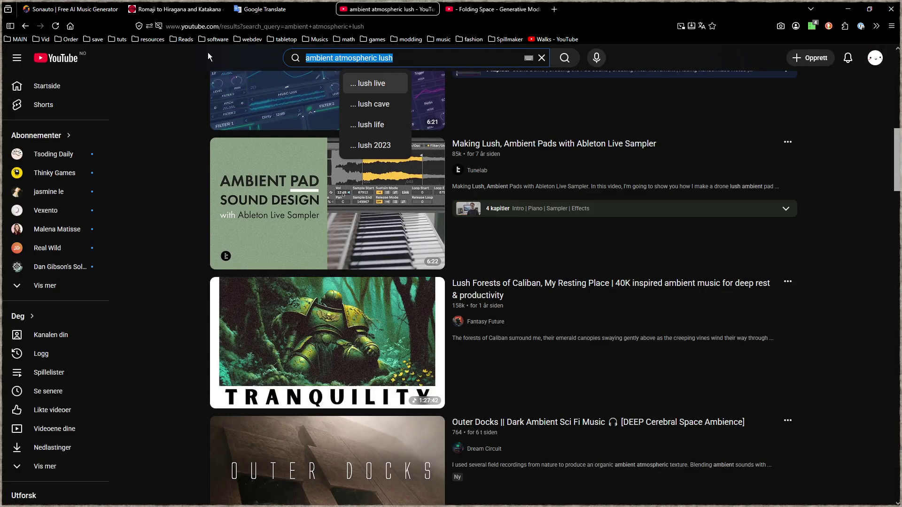
type("hiros")
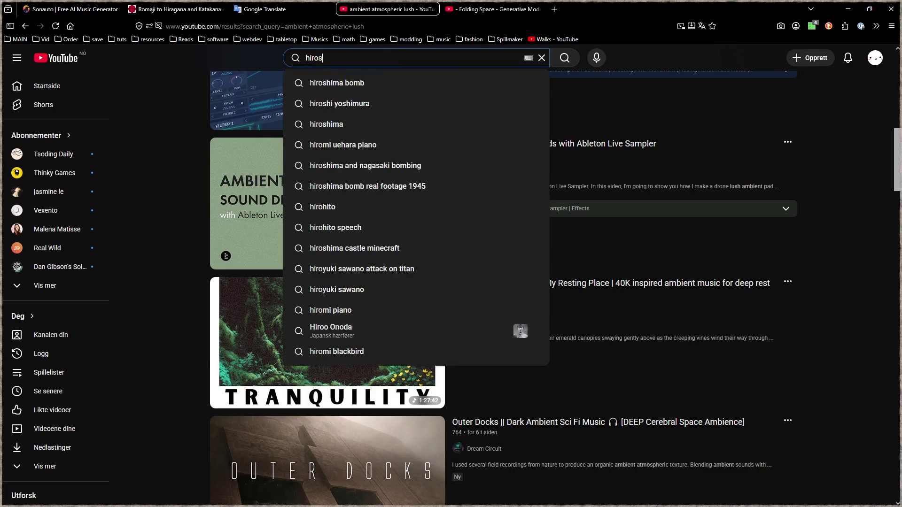
type("hi yoshimura")
key("Return")
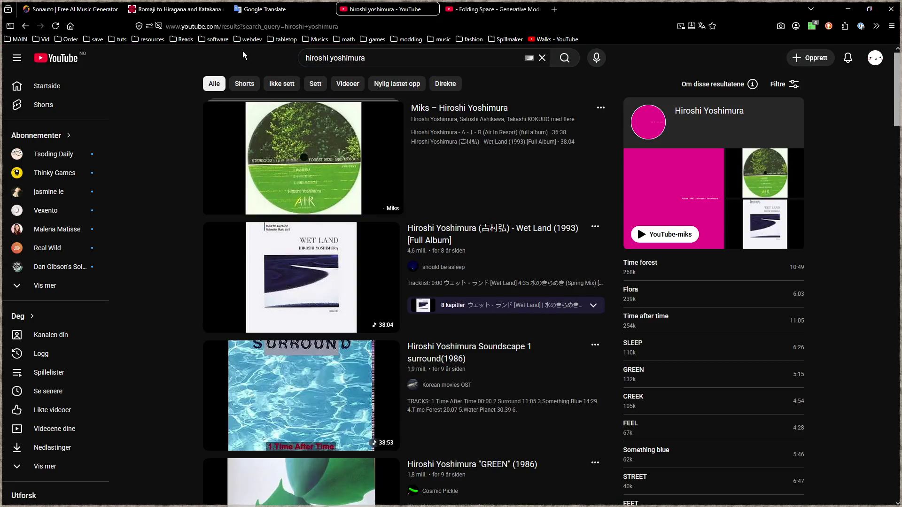
- Play the Wet Land (1993) full album on YouTube louder, pause it, and return to Sonauto
left_click(315, 269)
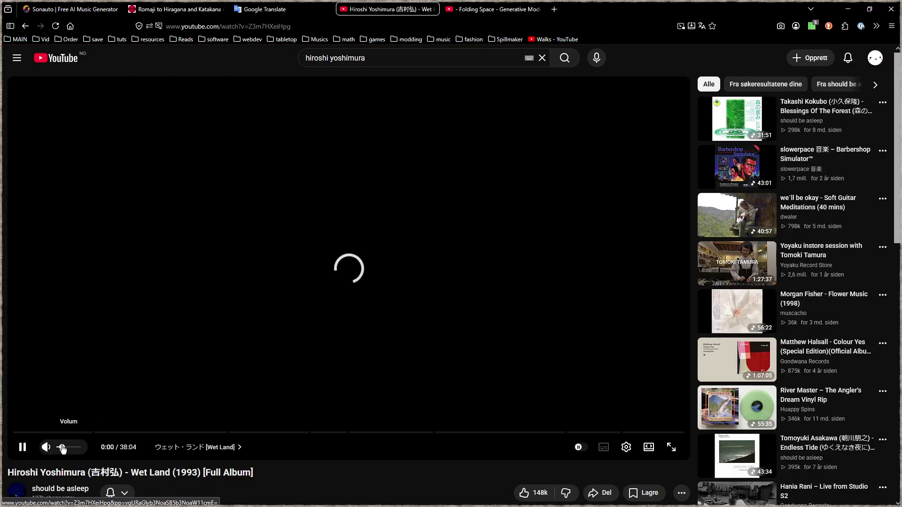
left_click_drag(62, 449, 79, 451)
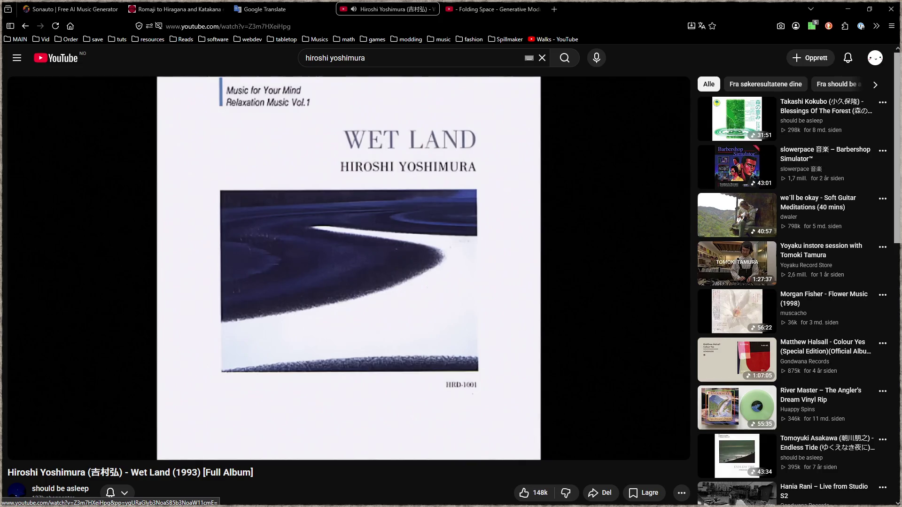
left_click(427, 287)
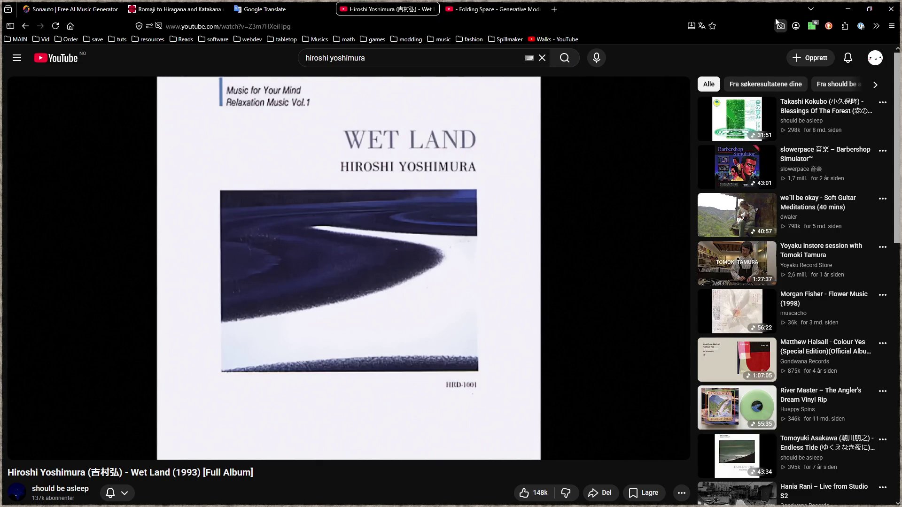
left_click(93, 8)
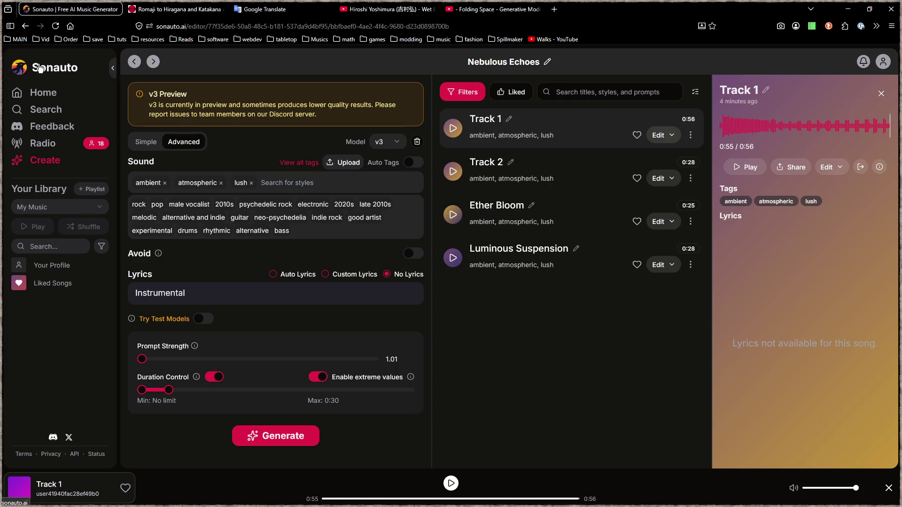
- Search DuckDuckGo for 'sono' in a new Firefox tab and begin refining the query
left_click(554, 9)
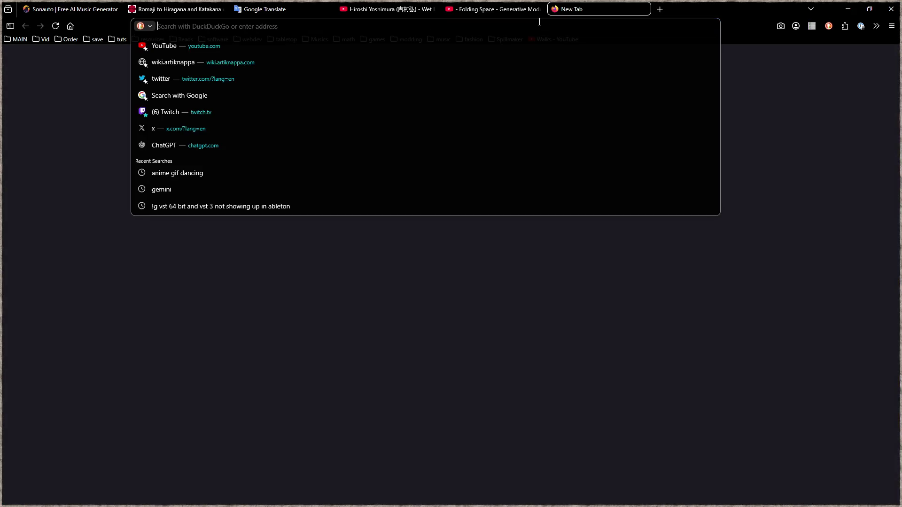
type("sono")
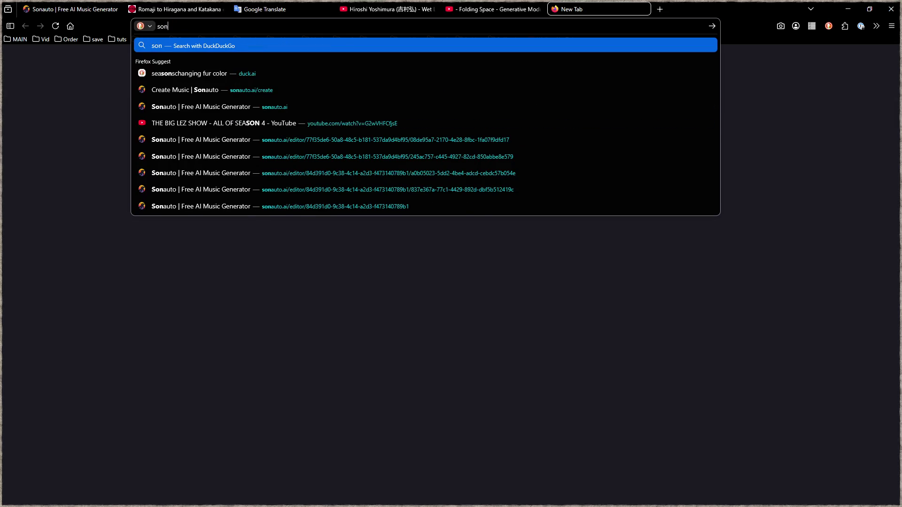
key("Return")
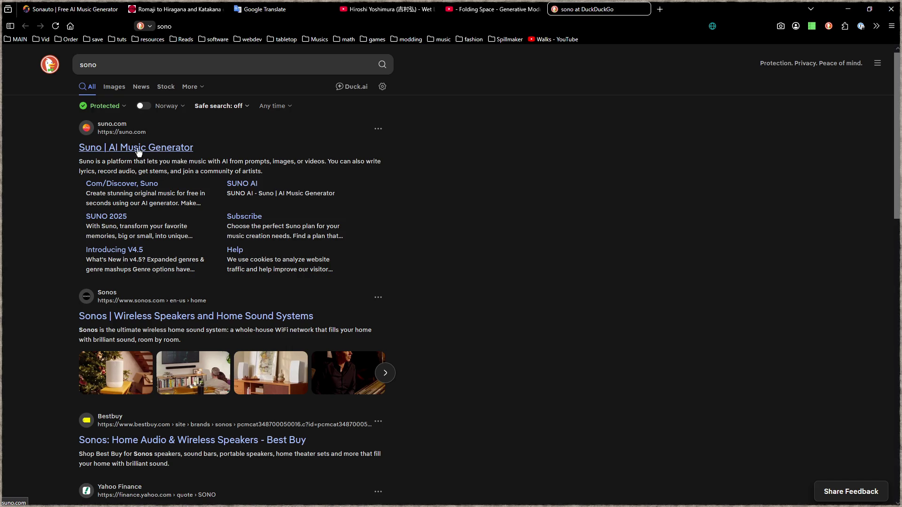
left_click(130, 64)
- Search for 'sono ceo' and switch to image results
type("ceo")
key("Return")
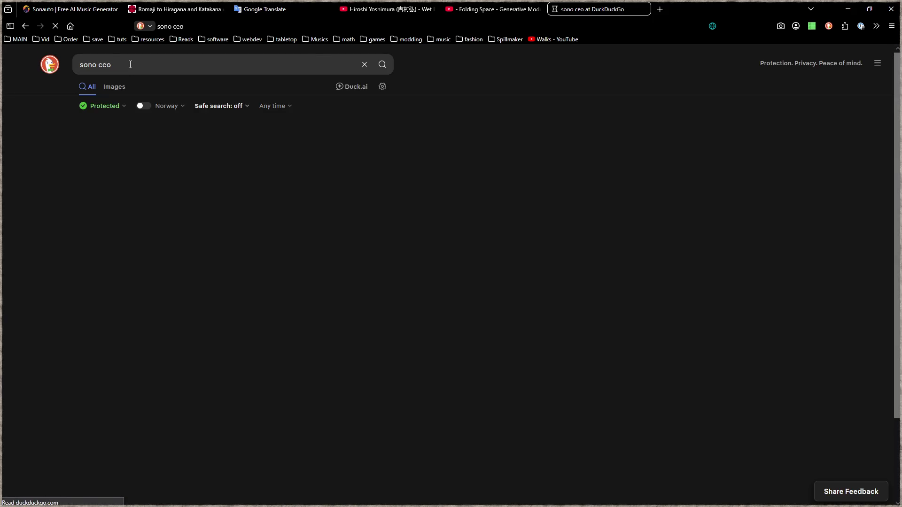
left_click(117, 87)
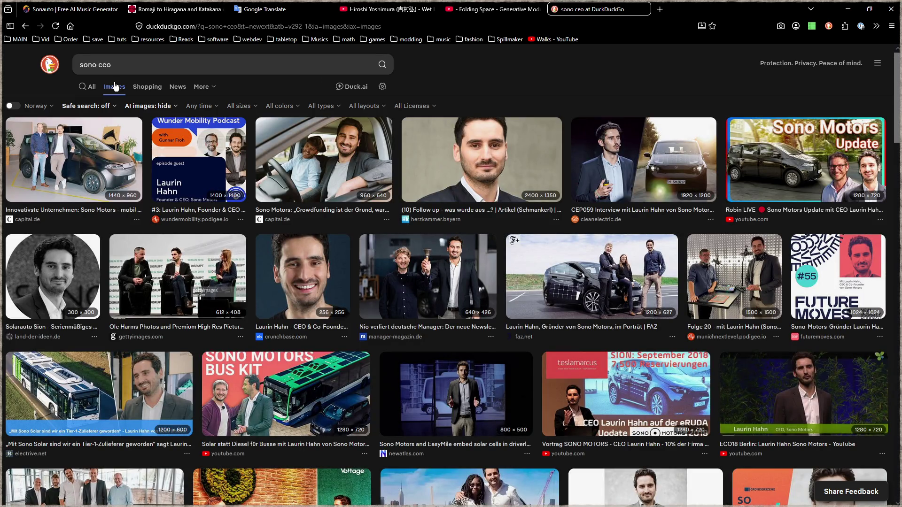
- Correct the image search to 'suno founder', view the founder's pictures, then close the tab
double_click(201, 74)
type("fiybder")
key("Return")
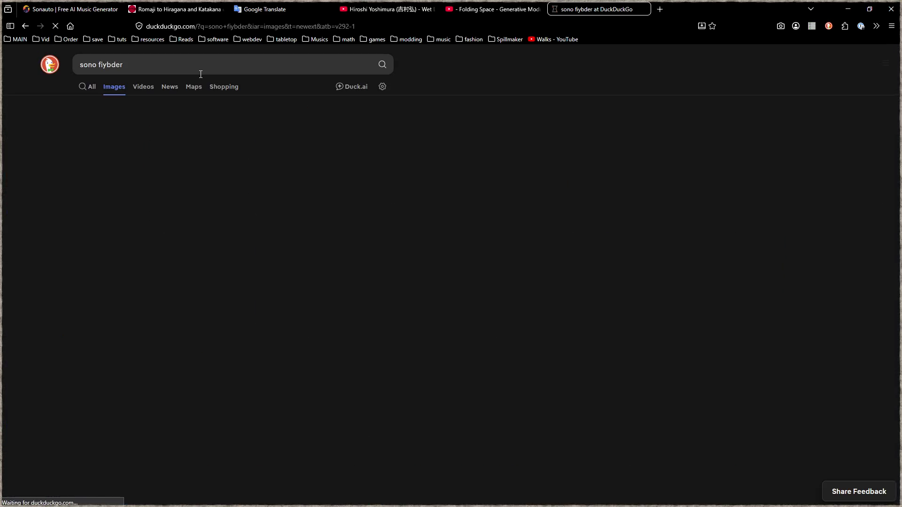
double_click(115, 66)
type("f")
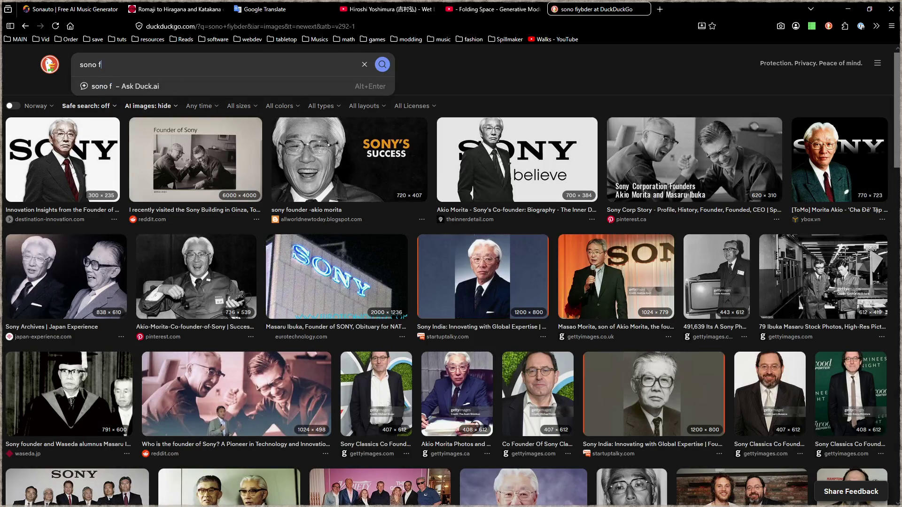
type("ounder")
key("Return")
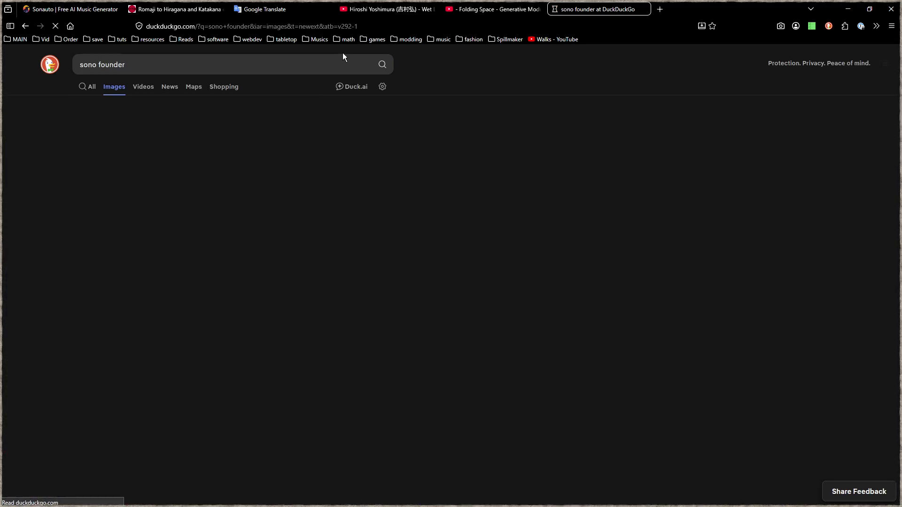
left_click(88, 65)
key("BackSpace")
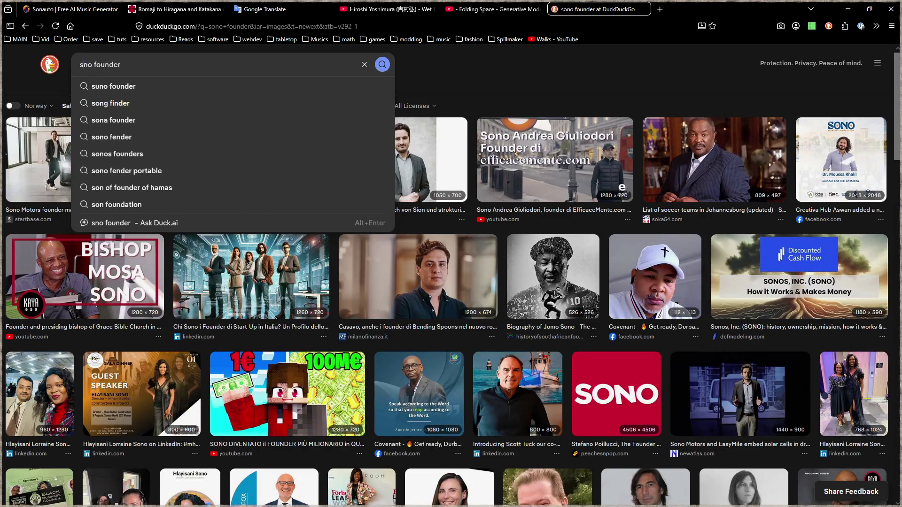
type("u")
key("Return")
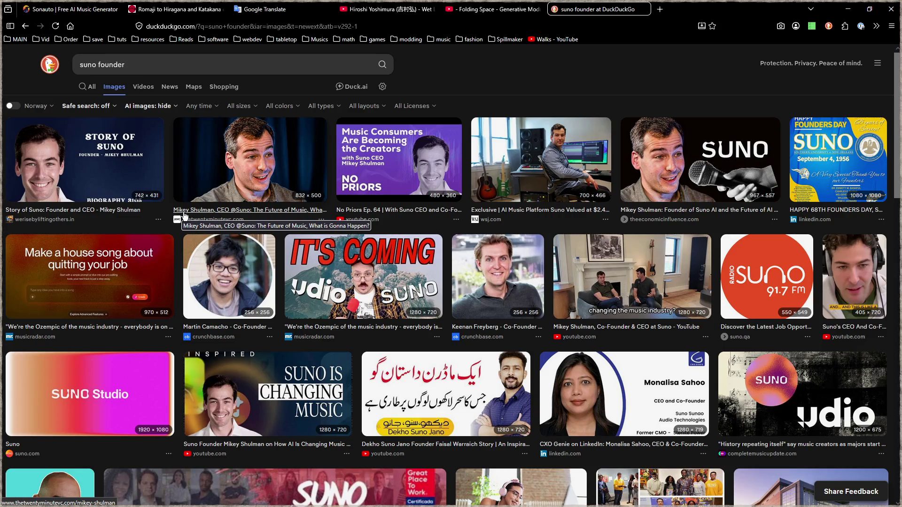
middle_click(583, 9)
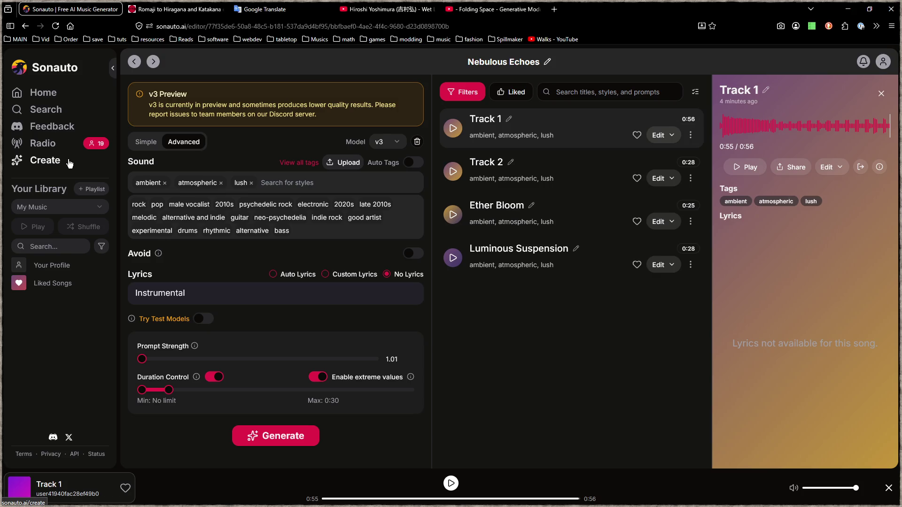
- Go to Sonauto's Radio page from the left sidebar
left_click(43, 143)
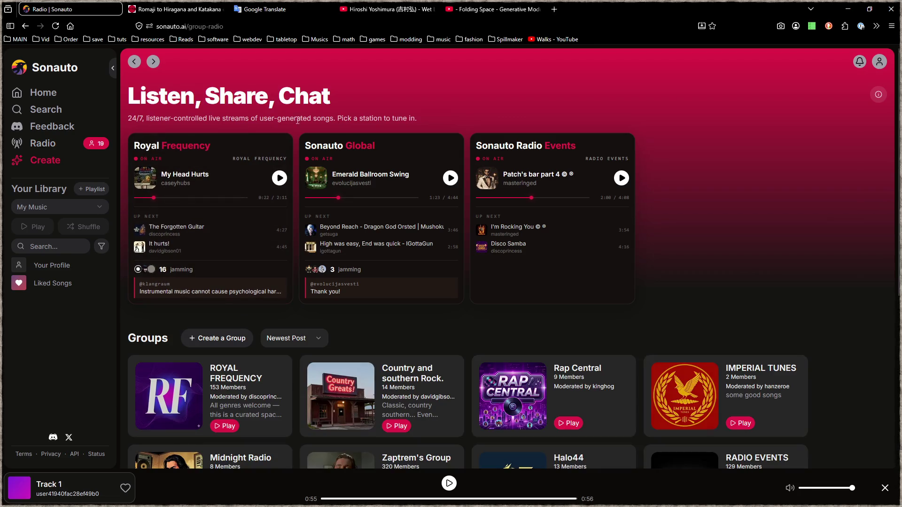
- Browse the live stations list and tune in to Royal Frequency
scroll(346, 113, "down", 2)
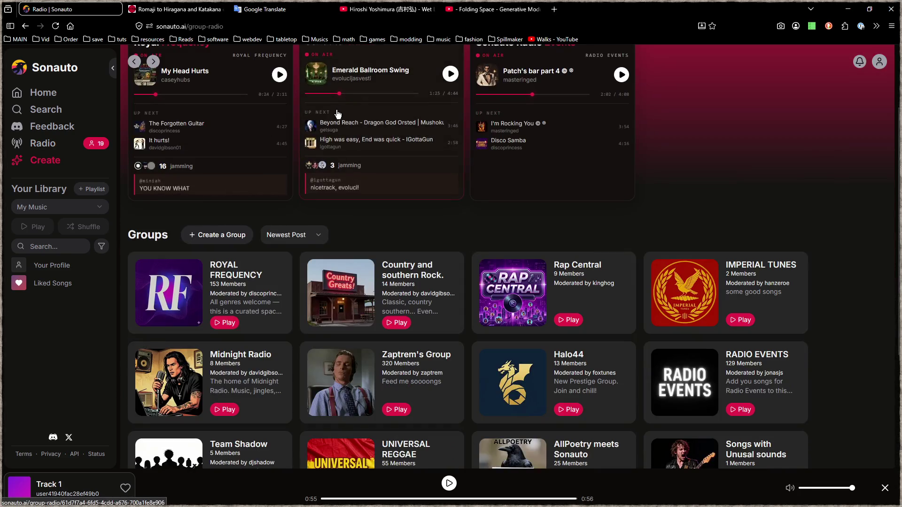
scroll(219, 249, "up", 2)
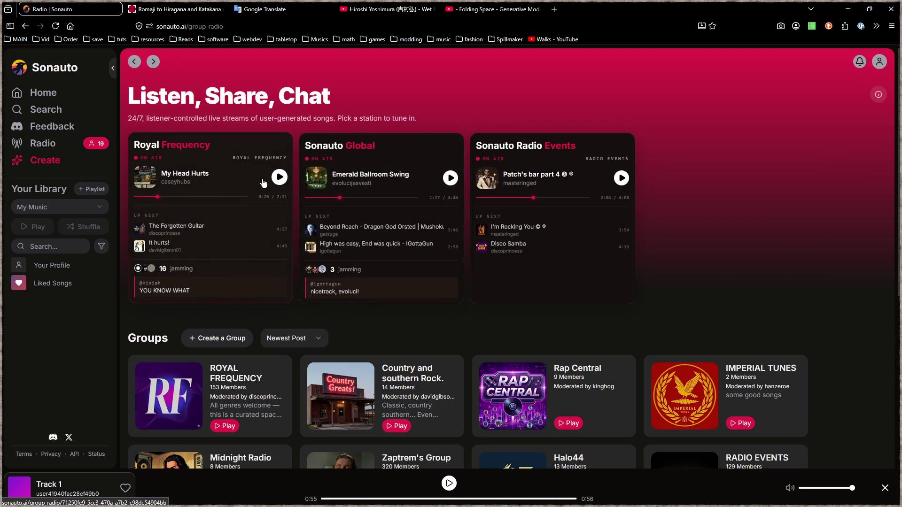
left_click(278, 184)
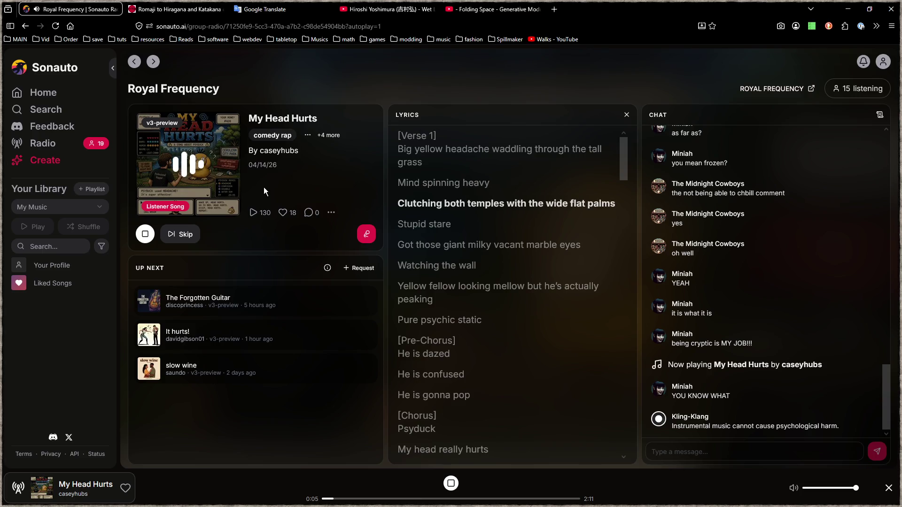
- Stop Royal Frequency's 'My Head Hurts' playback, read through its lyrics, and minimize the browser
left_click(142, 235)
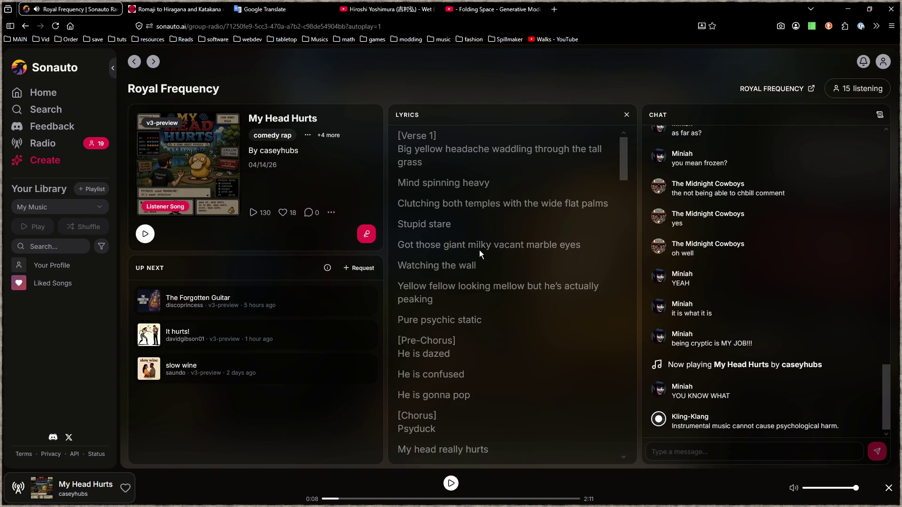
scroll(504, 234, "down", 2)
scroll(501, 235, "down", 10)
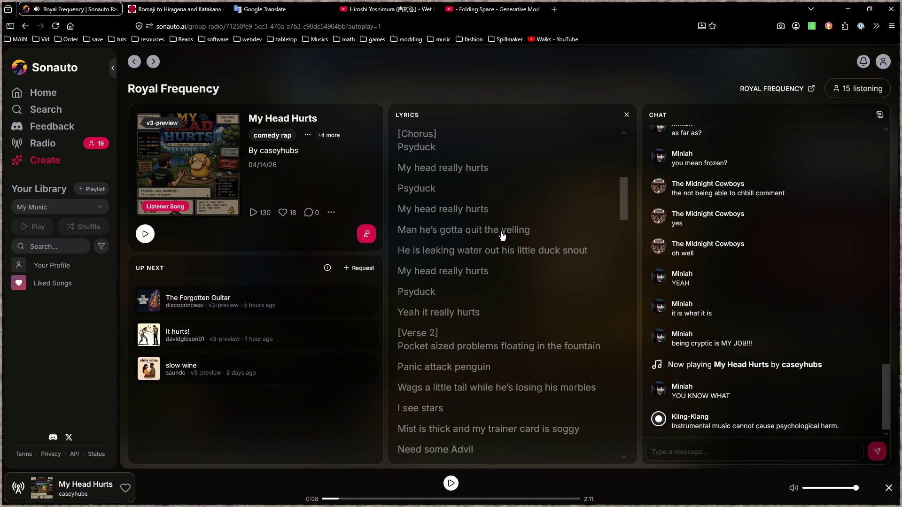
scroll(502, 238, "down", 10)
scroll(502, 239, "down", 8)
scroll(502, 242, "down", 8)
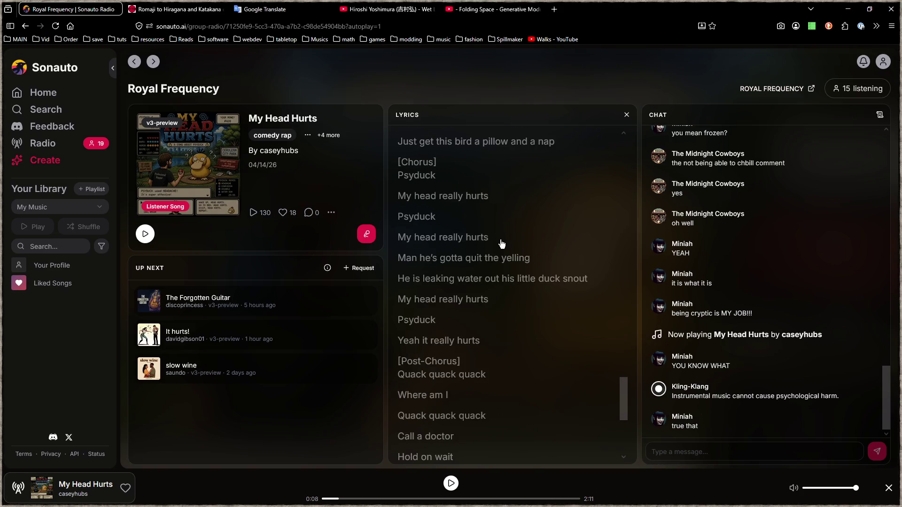
scroll(501, 244, "down", 5)
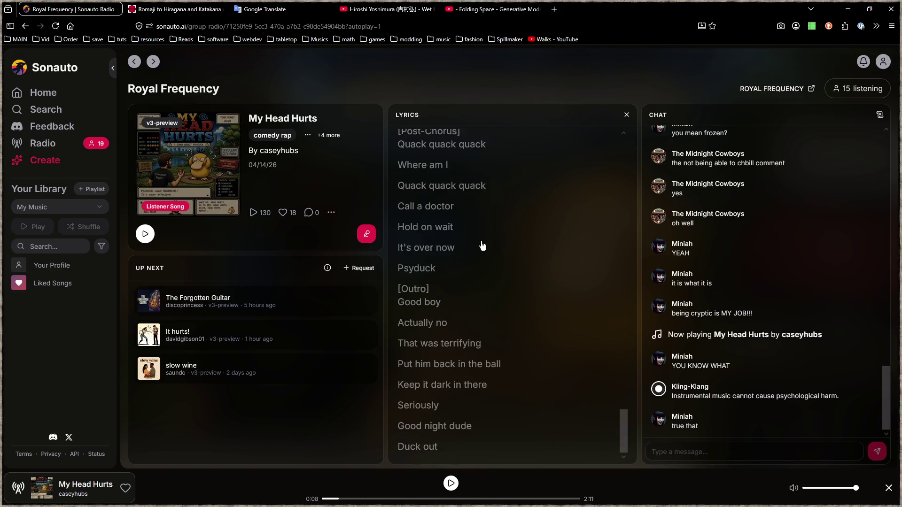
scroll(482, 246, "up", 15)
scroll(482, 247, "up", 15)
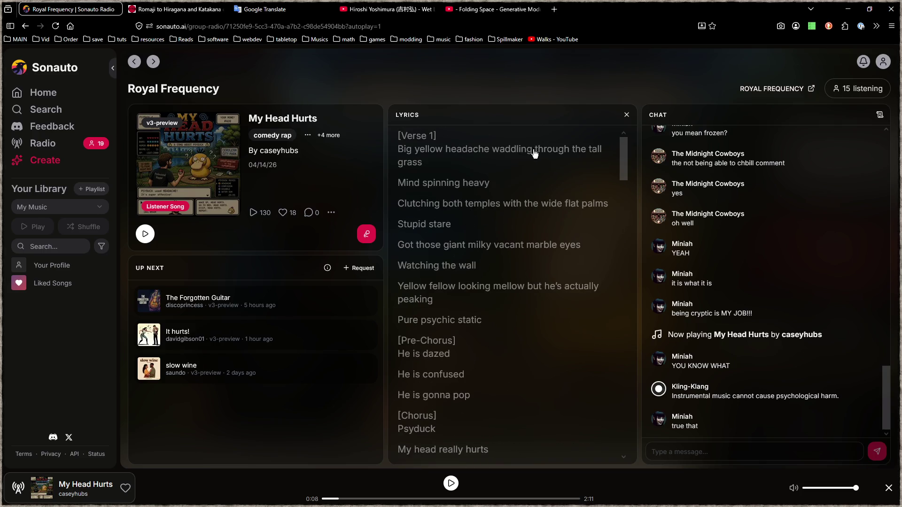
scroll(487, 211, "down", 2)
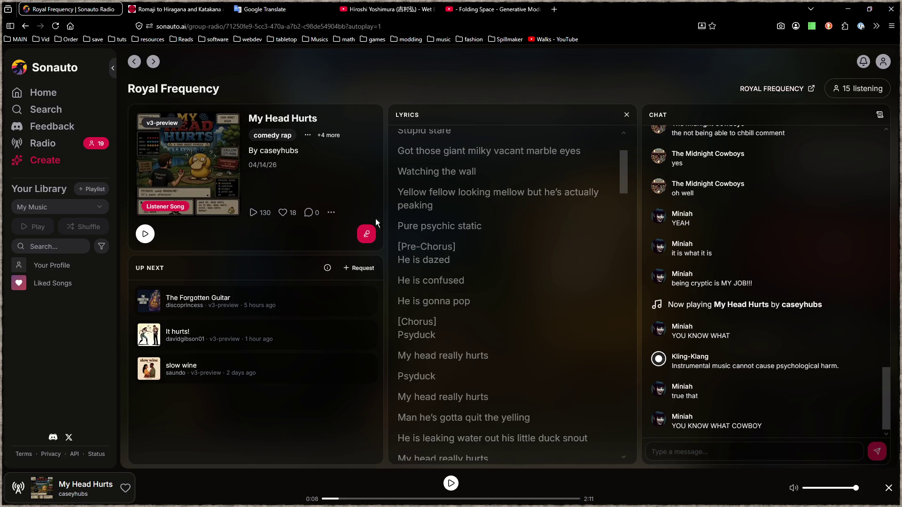
scroll(479, 213, "down", 4)
scroll(464, 185, "down", 3)
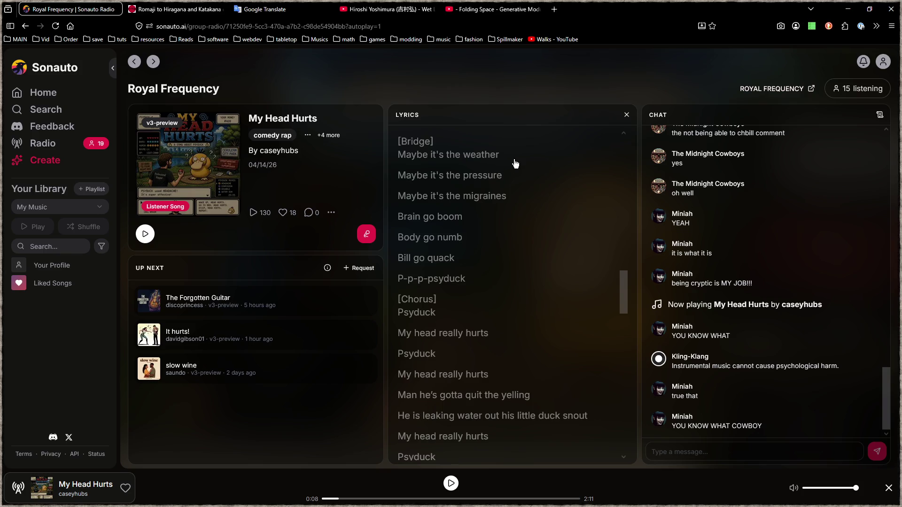
left_click(854, 9)
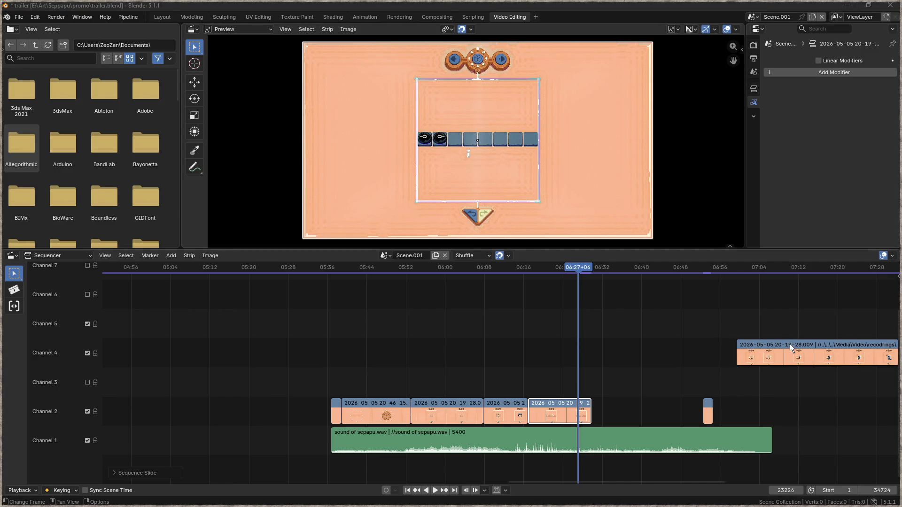
- Preview the newest recording, then slide its channel 4 strip earlier to end near 06:56
left_click_drag(772, 275, 876, 277)
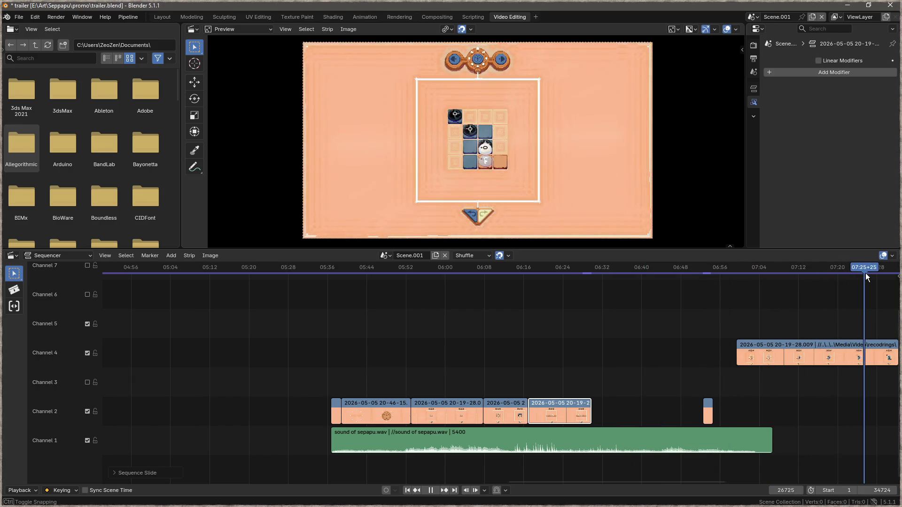
left_click_drag(829, 346, 633, 348)
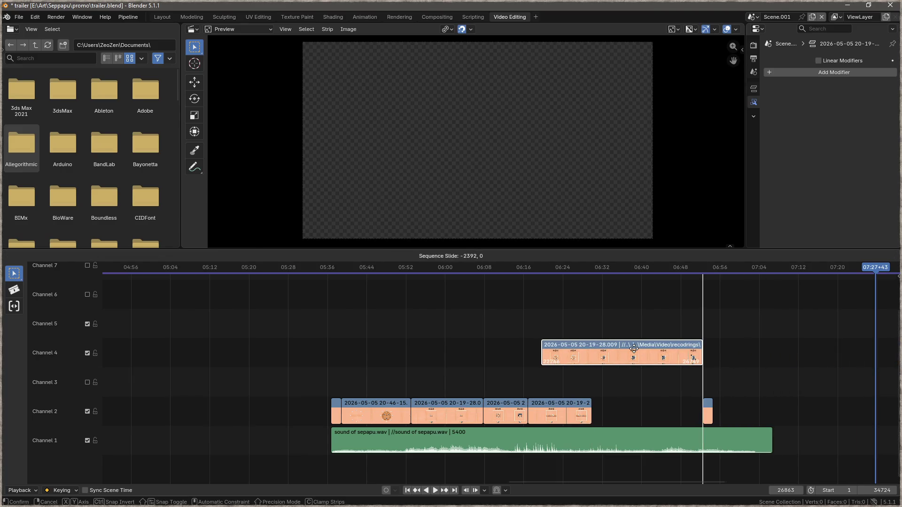
left_click_drag(634, 348, 634, 350)
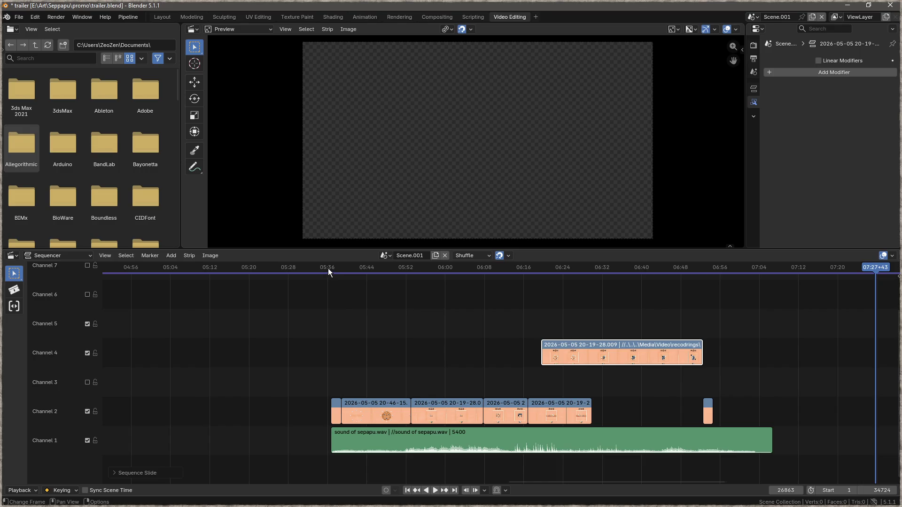
left_click(328, 268)
key("space")
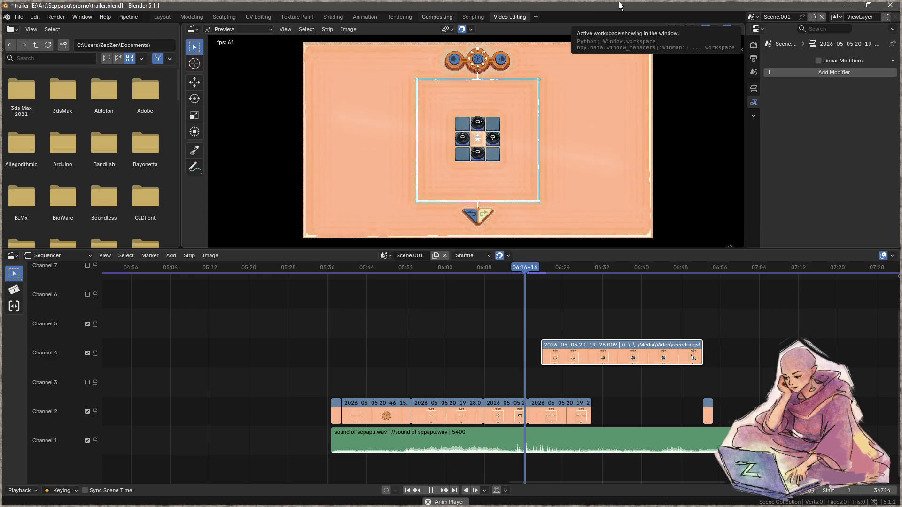
- Swap the newest recording into the channel 2 sequence and replay the cut from about 06:03
key("space")
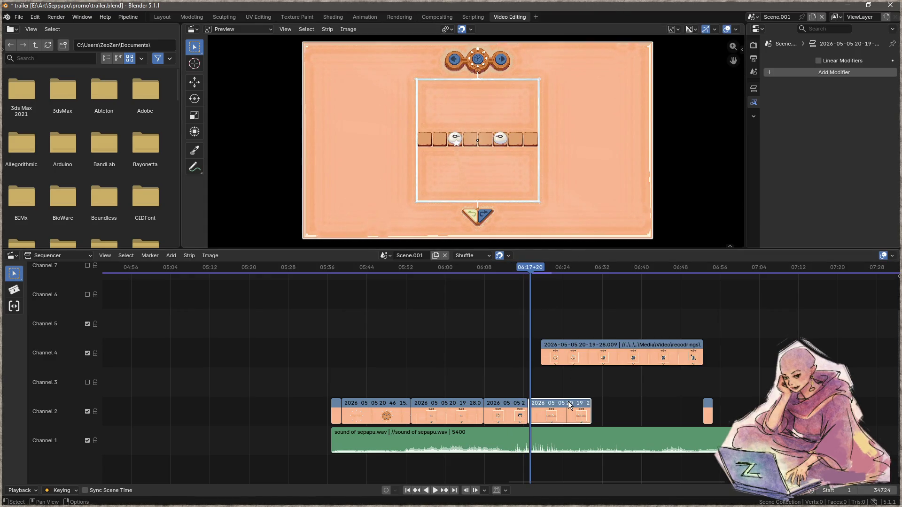
mouse_move(568, 401)
left_mouse_down()
mouse_move(618, 347)
mouse_move(596, 415)
left_mouse_up()
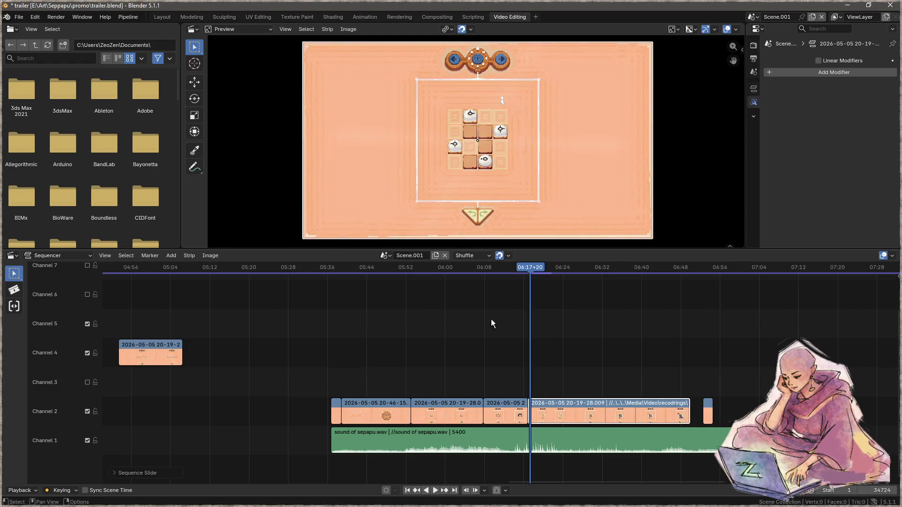
left_click(464, 269)
key("space")
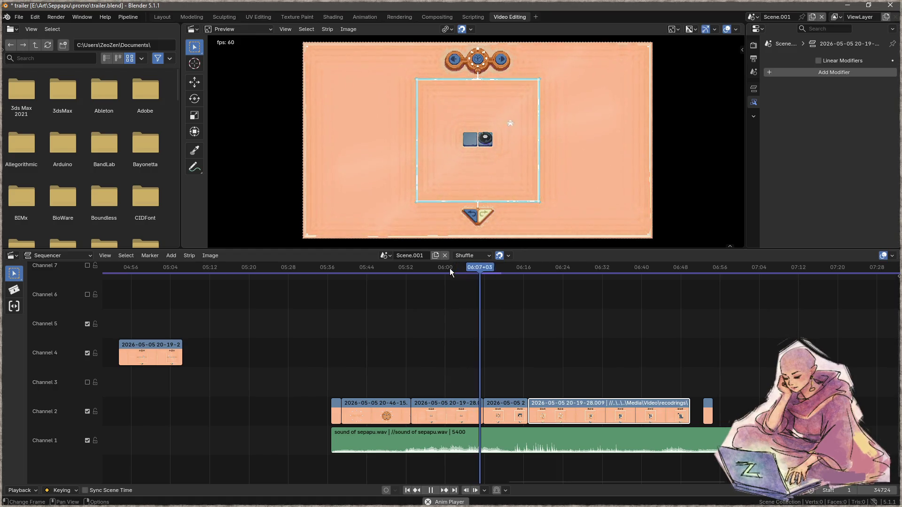
key("space")
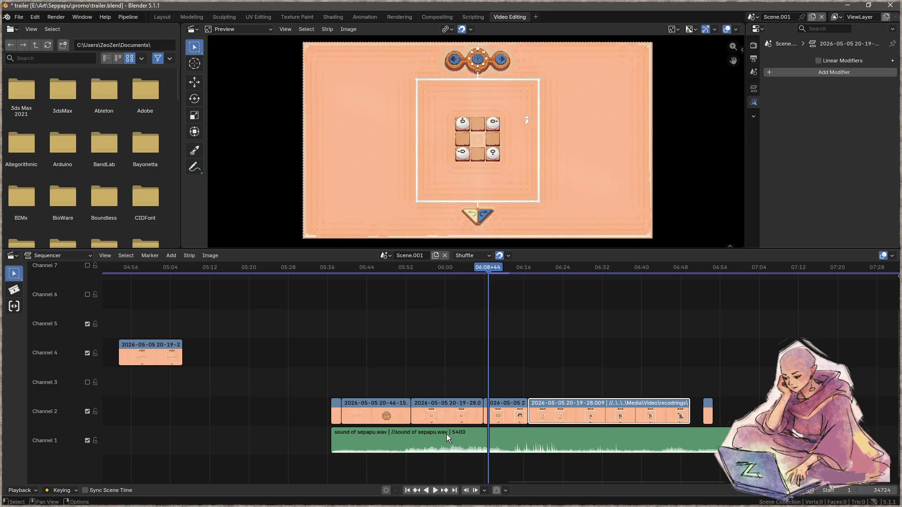
- Tighten the channel 2 cuts by nudging the third clip, newest recording and a join 40 frames earlier
left_click_drag(486, 269, 479, 269)
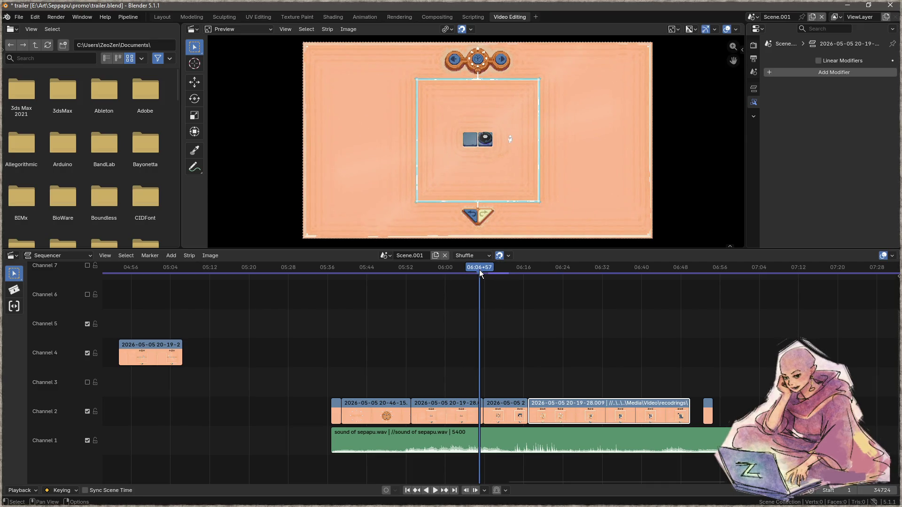
left_click(470, 406)
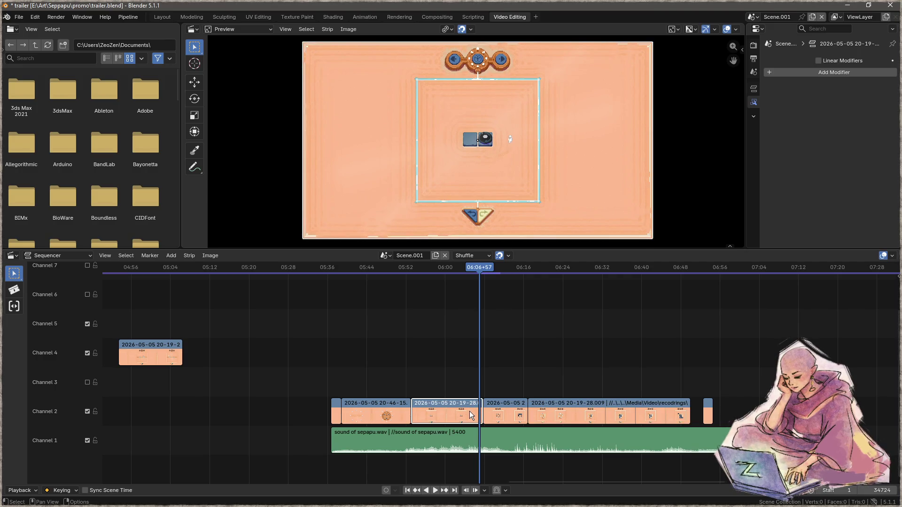
left_click(480, 404)
left_click_drag(480, 404, 486, 403)
left_click(472, 309)
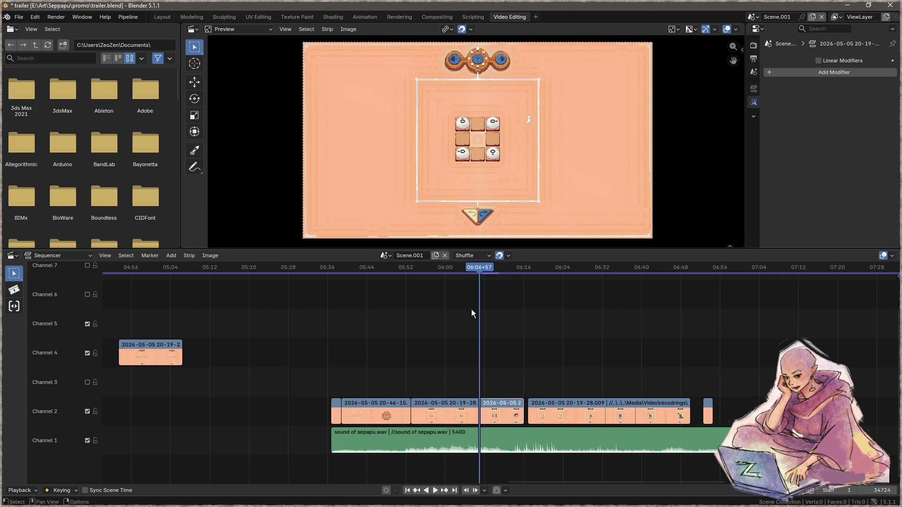
left_click(451, 266)
key("space")
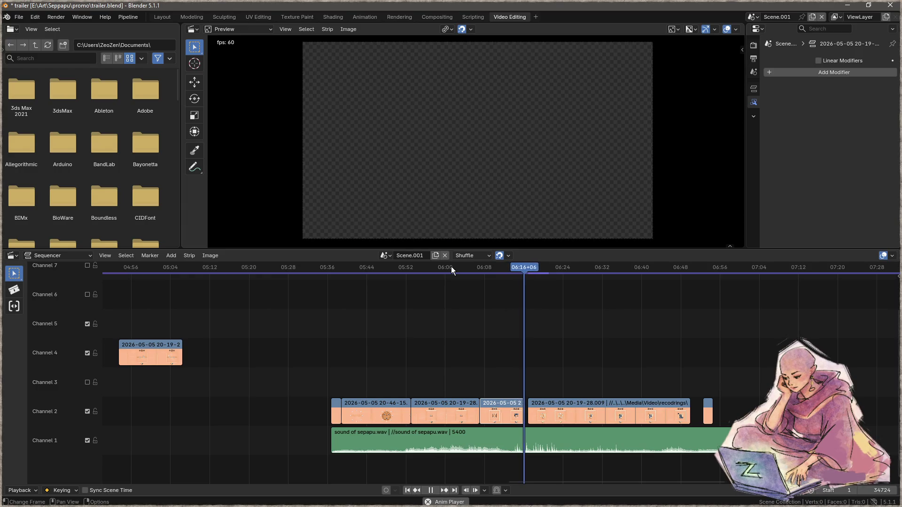
key("space")
left_click_drag(549, 405, 542, 403)
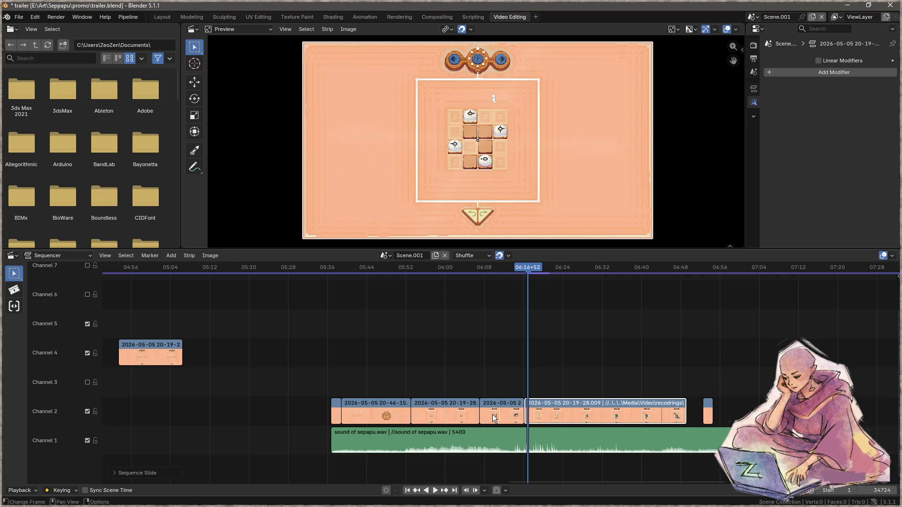
left_click_drag(478, 414, 479, 416)
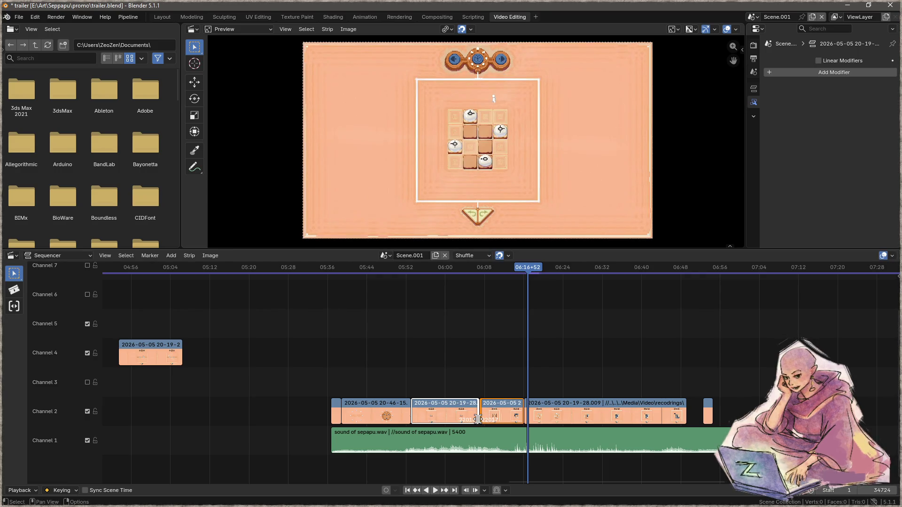
- Add a fade to the 20-19-28.006 clip
scroll(479, 417, "up", 1)
scroll(484, 418, "up", 1)
scroll(486, 419, "up", 1)
right_click(495, 405)
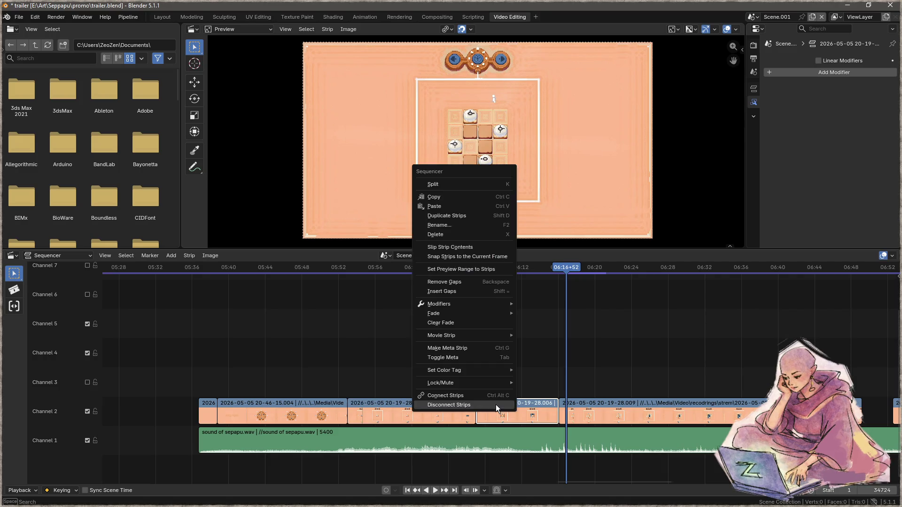
mouse_move(464, 313)
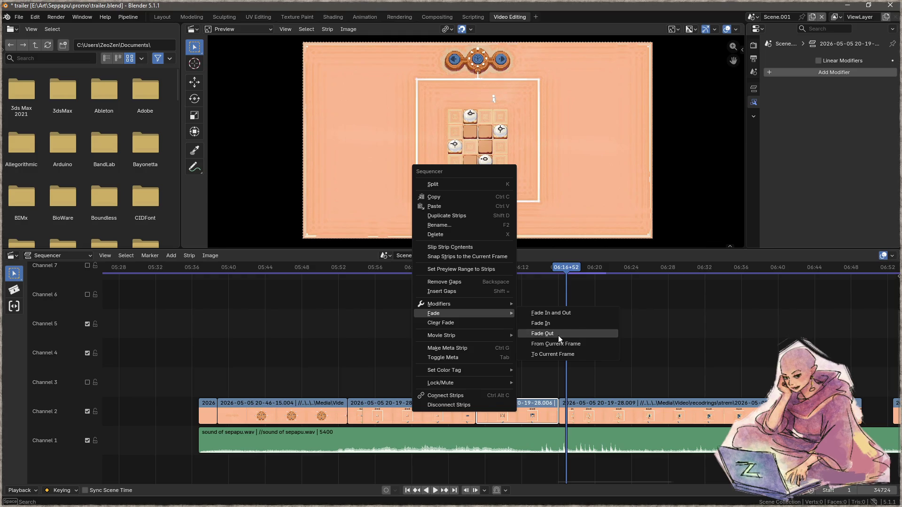
left_click(562, 314)
- Move the .006 clip up to Channel 3, slide it earlier, and play from 06:01 to check the overlap
mouse_move(508, 401)
left_mouse_down()
mouse_move(508, 385)
mouse_move(501, 394)
left_mouse_up()
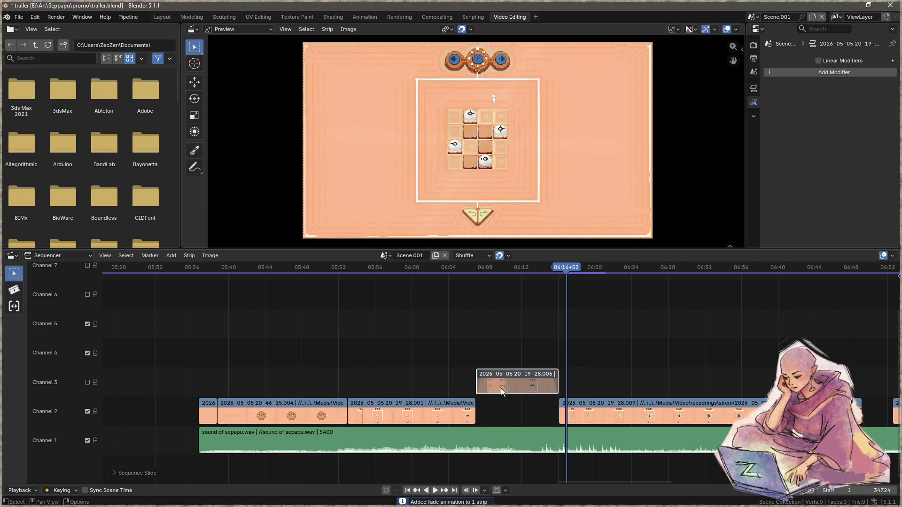
scroll(480, 413, "up", 2)
scroll(481, 407, "up", 2)
key("g")
left_click(489, 375)
scroll(510, 381, "up", 1)
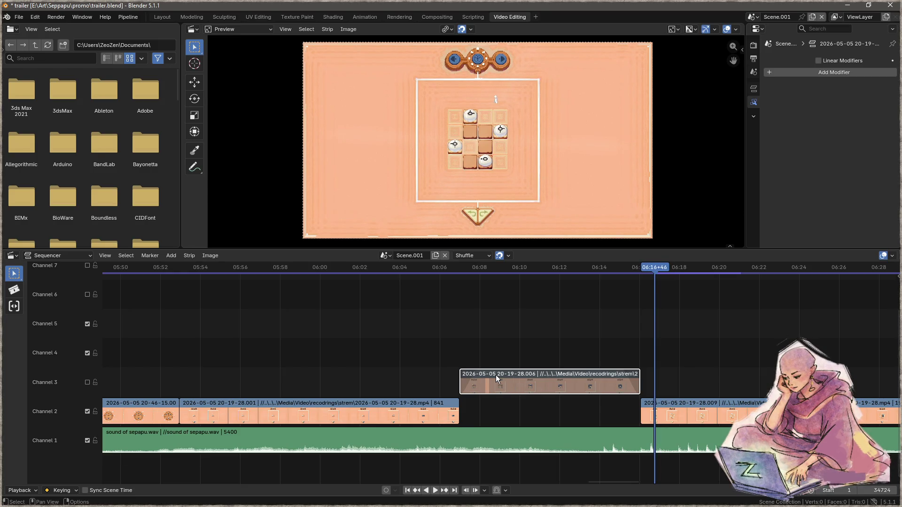
key("g")
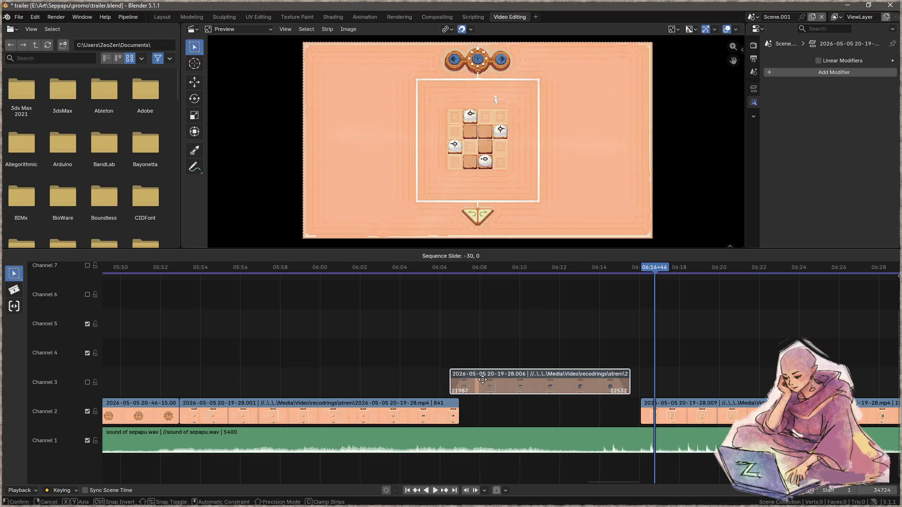
left_click(482, 379)
left_click(344, 267)
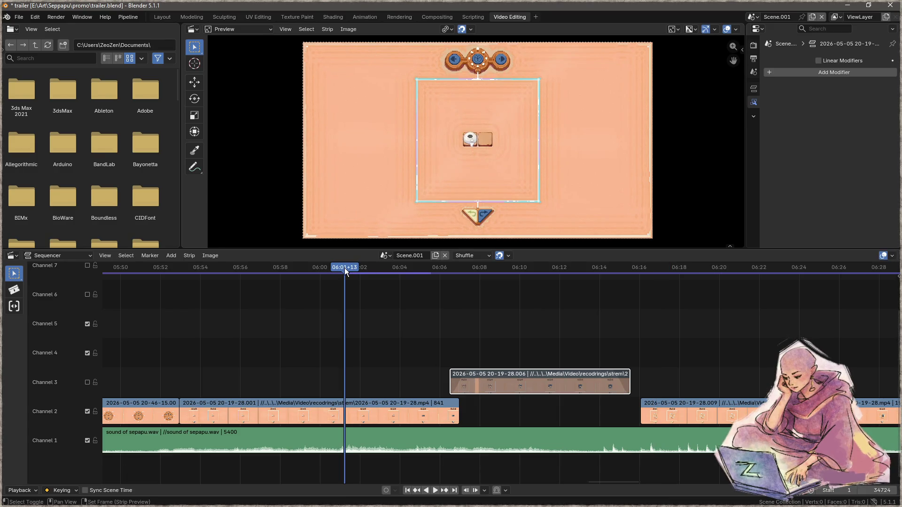
key("space")
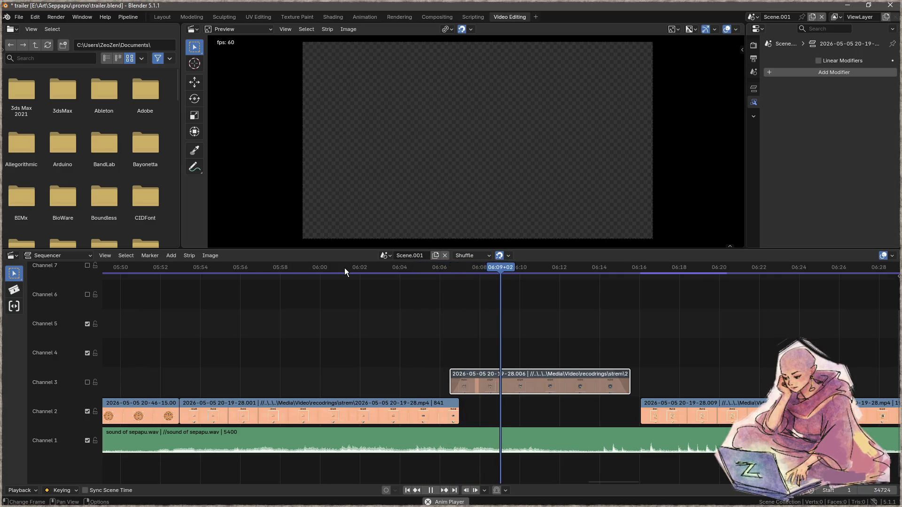
key("space")
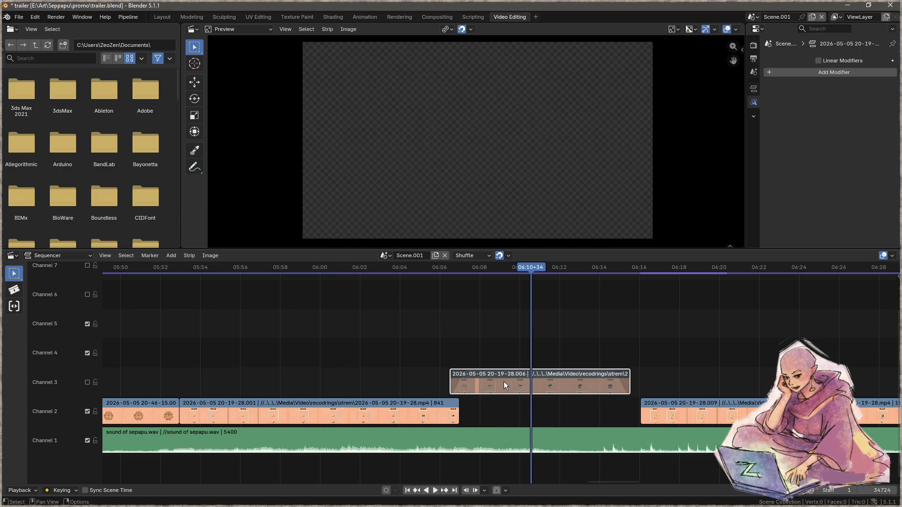
- Clear the fade from the Channel 3 clip, then undo back to the clip on Channel 2
right_click(504, 381)
mouse_move(487, 379)
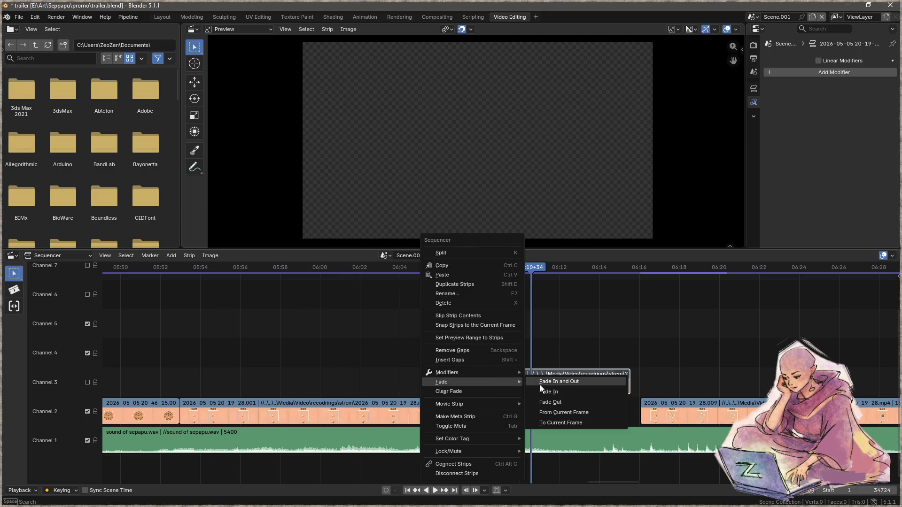
left_click(483, 394)
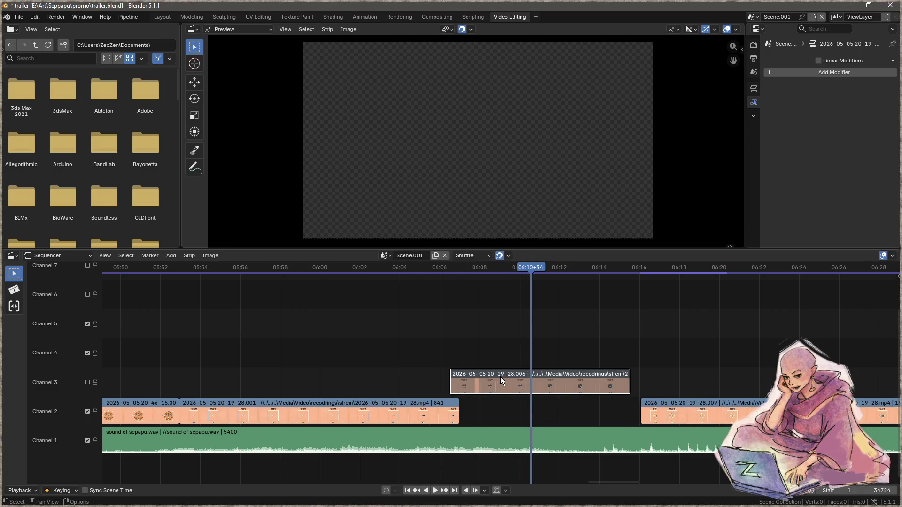
left_click_drag(529, 270, 489, 271)
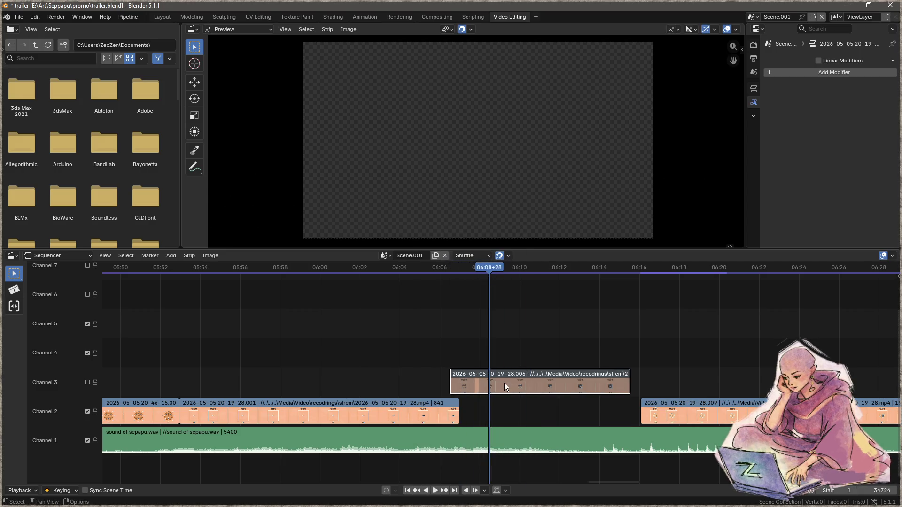
right_click(475, 383)
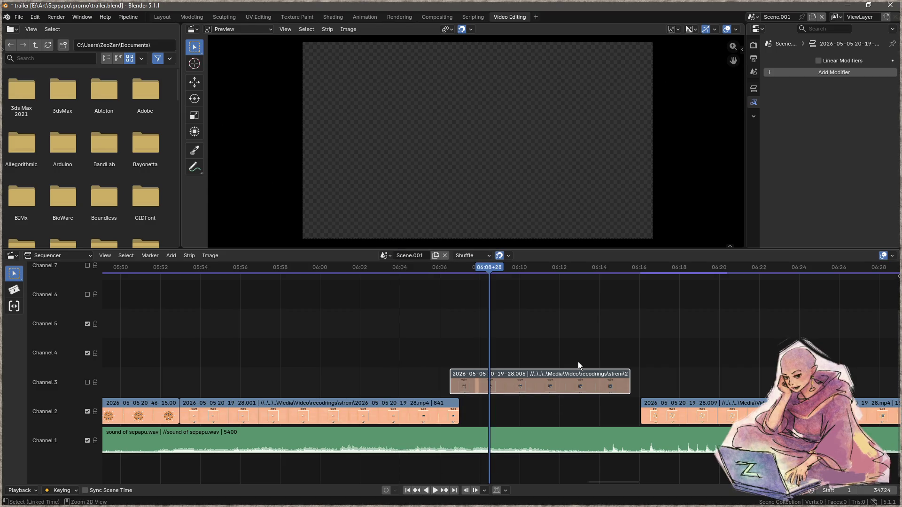
key("Up")
key("Up")
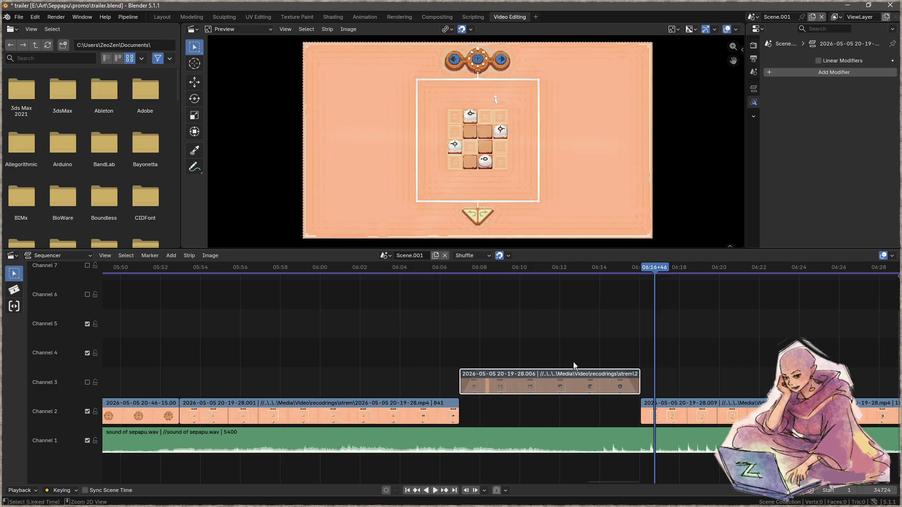
key("ctrl+Down")
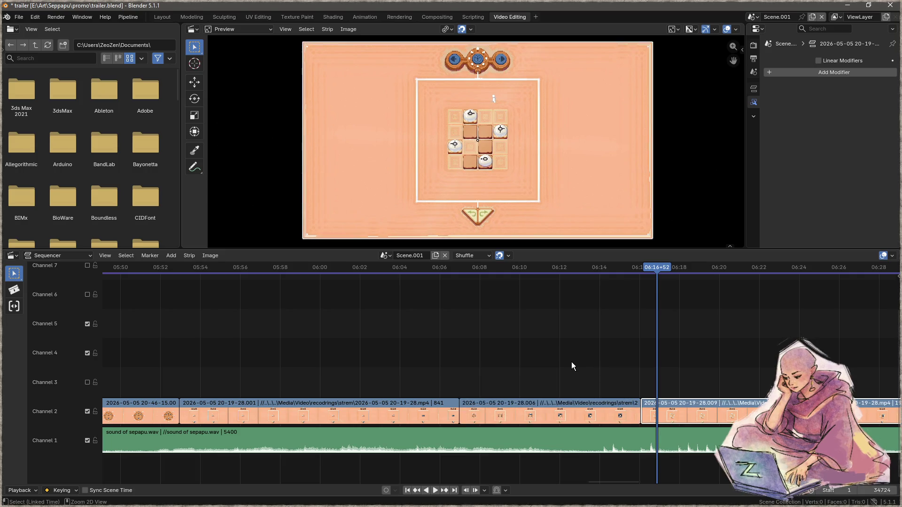
- Put the .006 clip on visible Channel 3 with a fade-in, preview from 06:03, and lift .009 to Channel 4
left_click_drag(512, 402, 514, 375)
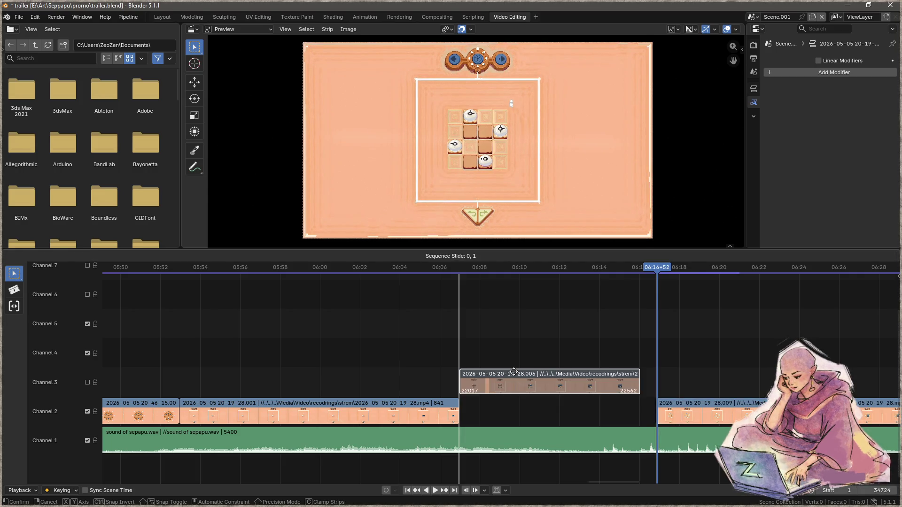
left_click(88, 383)
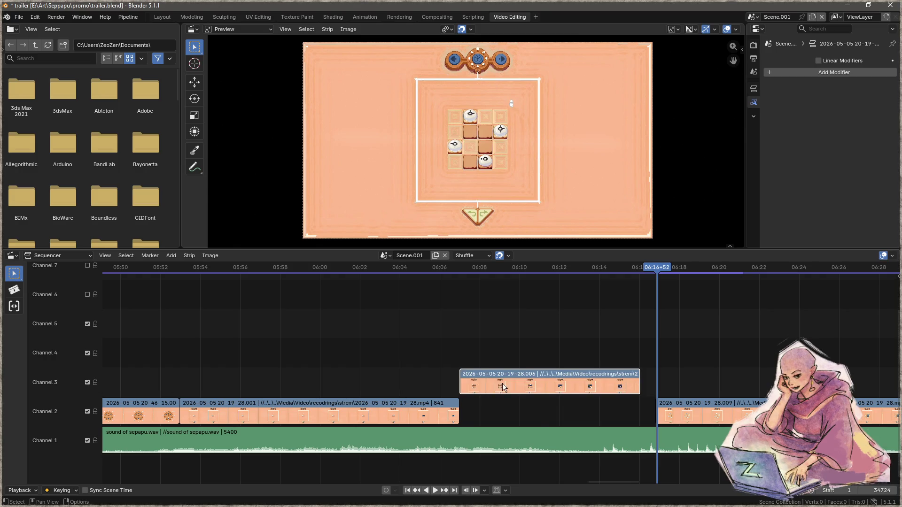
right_click(520, 370)
mouse_move(495, 360)
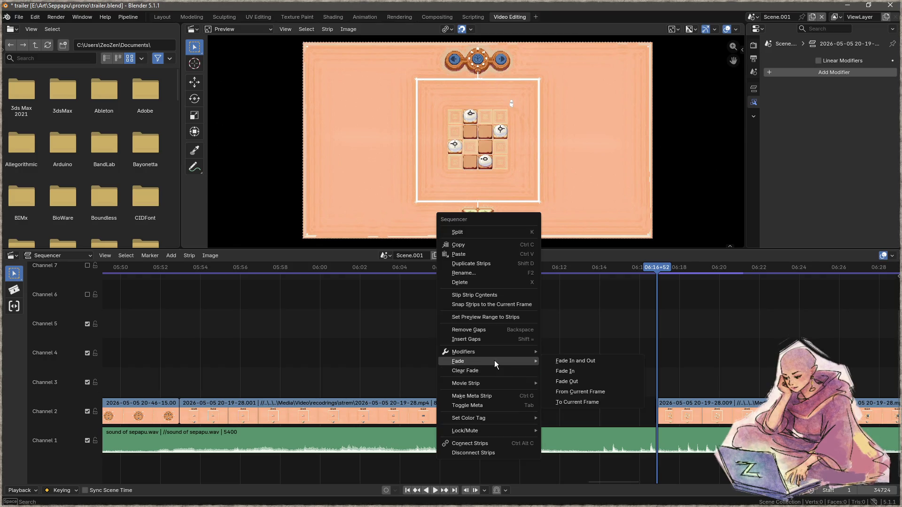
left_click(567, 361)
left_click_drag(546, 376, 532, 376)
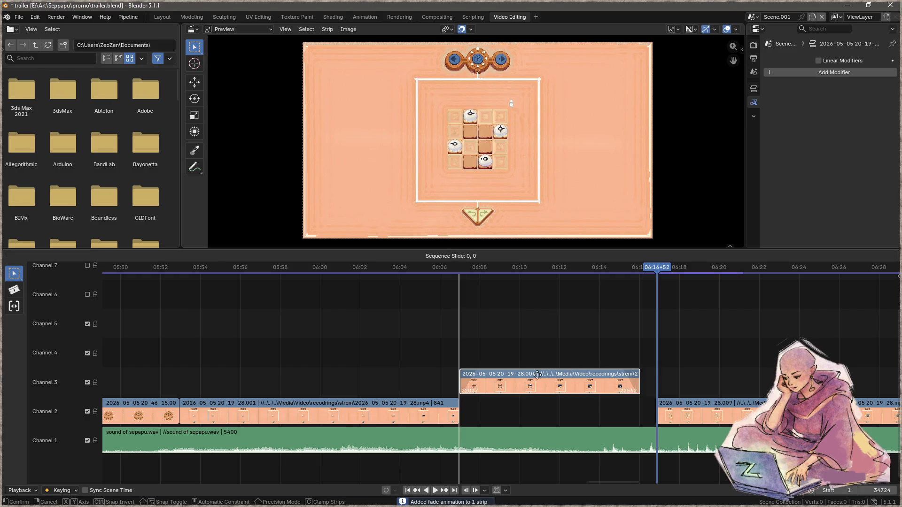
left_click(379, 269)
key("space")
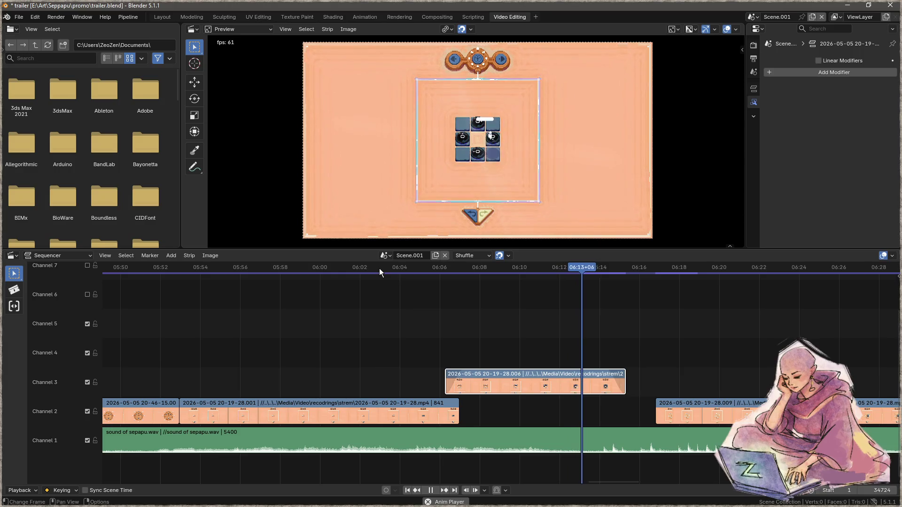
key("space")
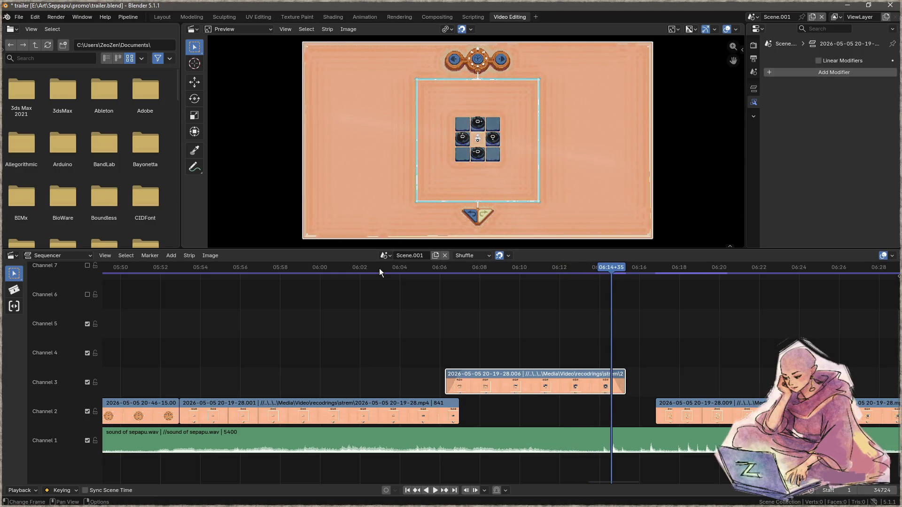
mouse_move(667, 406)
left_mouse_down()
mouse_move(634, 352)
mouse_move(613, 344)
left_mouse_up()
- Add a fade-in to the Channel 4 .009 clip and preview the transition from about 06:11
right_click(612, 344)
mouse_move(606, 343)
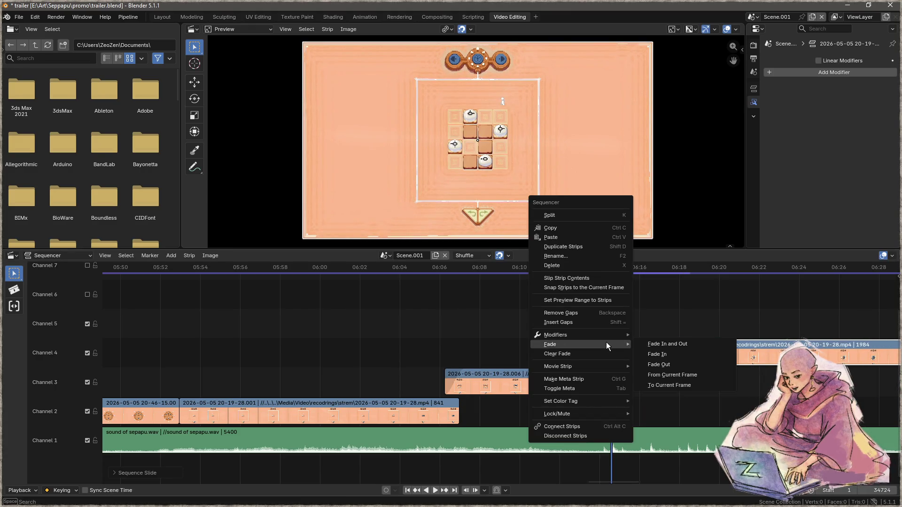
left_click(667, 355)
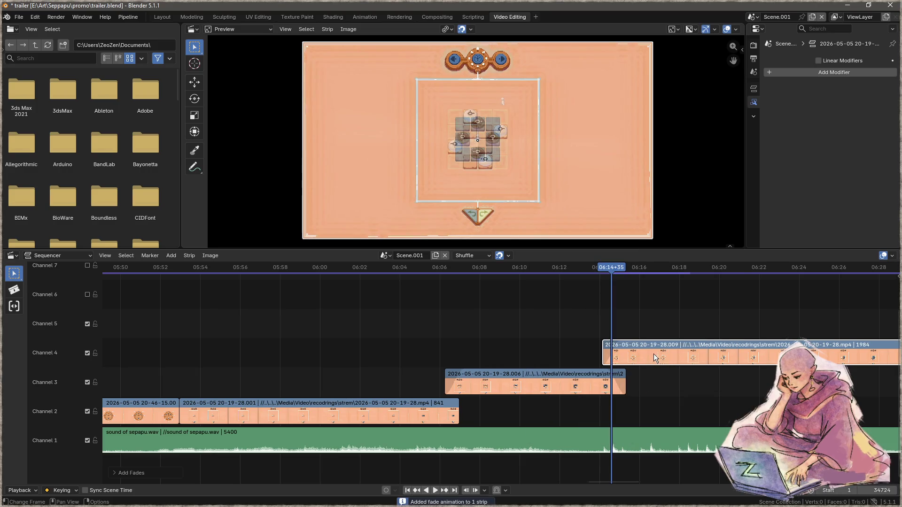
left_click(531, 266)
key("space")
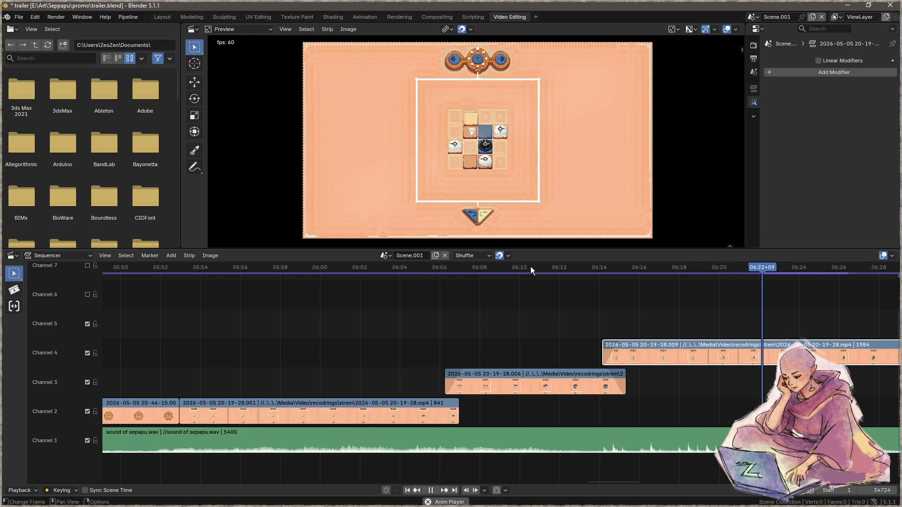
key("space")
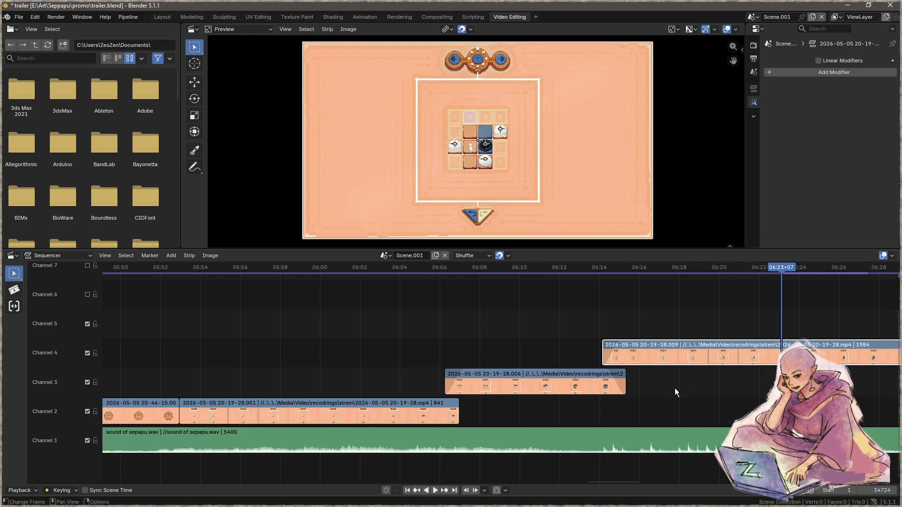
scroll(525, 327, "right", 5)
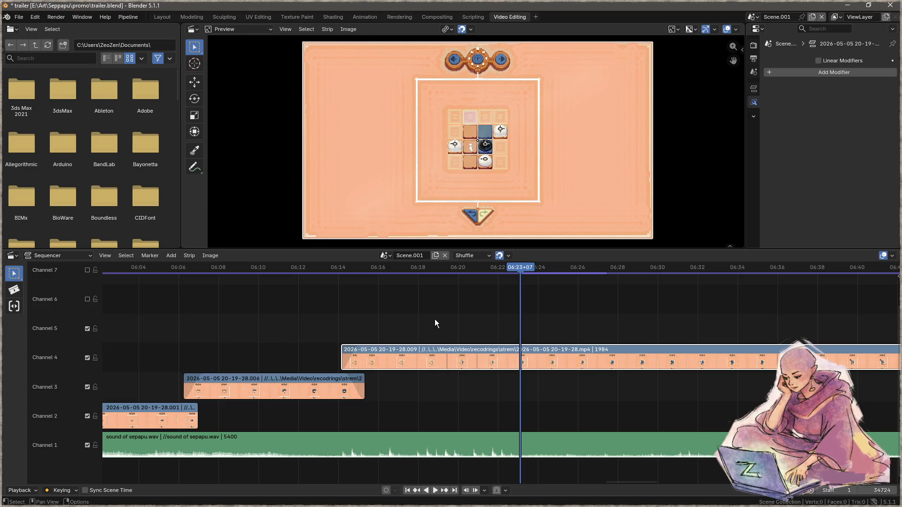
scroll(556, 309, "right", 4)
key("space")
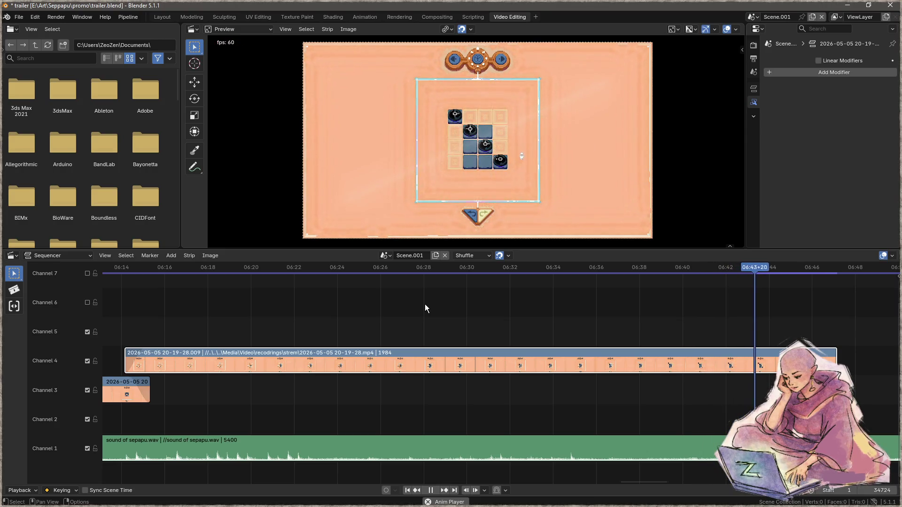
- Cut the Channel 4 clip at about 06:44 and delete the part after the cut
key("space")
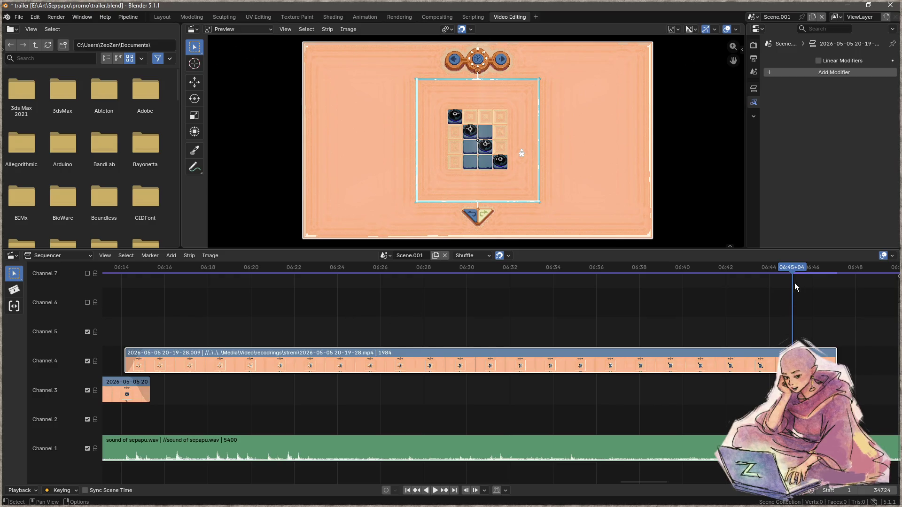
left_click(771, 272)
key("space")
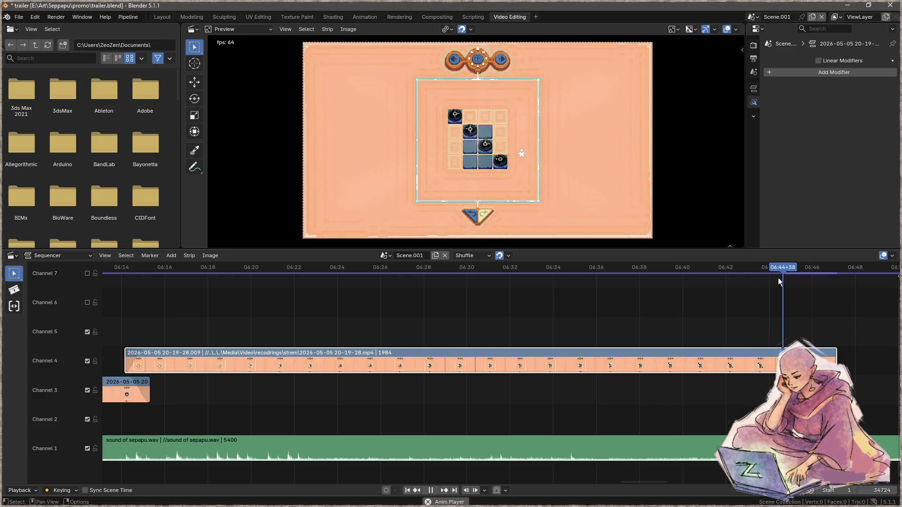
left_click_drag(783, 267, 753, 274)
key("space")
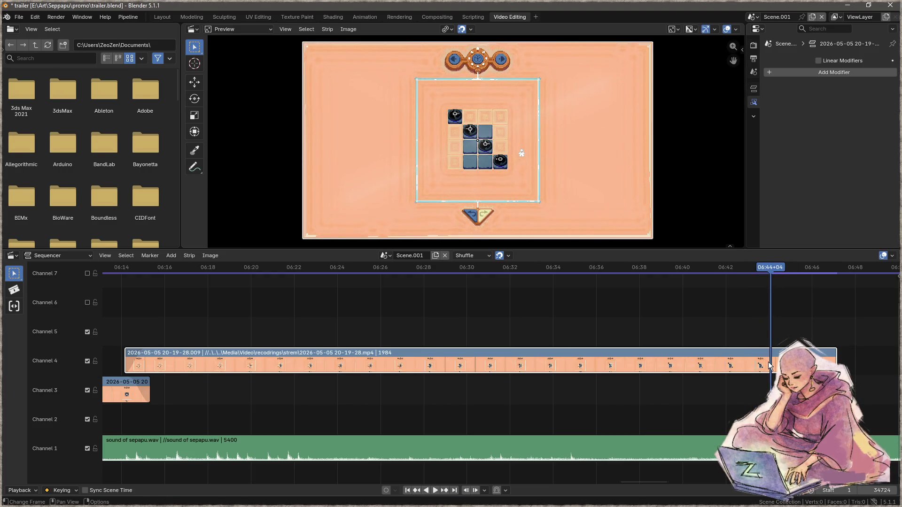
key("k")
key("Delete")
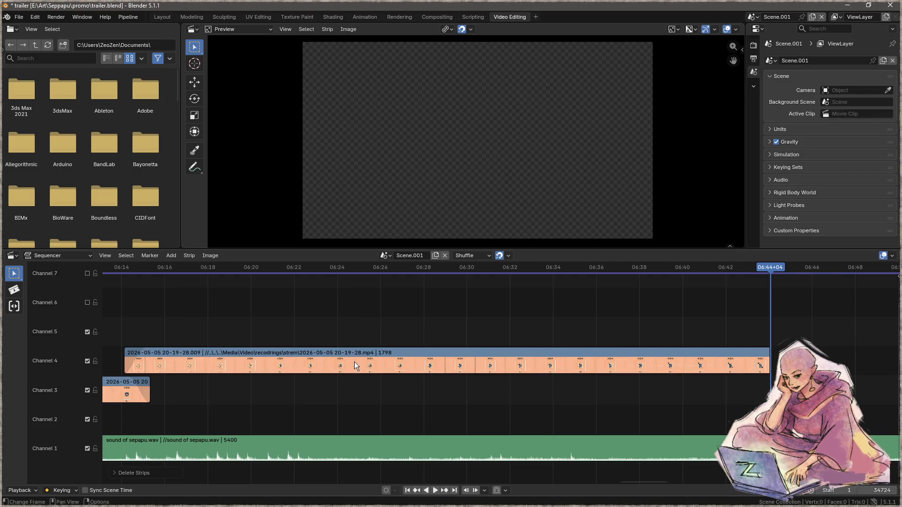
- Pan the timeline back to the earlier clips and put the playhead at about 06:04
left_click_drag(356, 362, 566, 357)
left_click_drag(356, 313, 564, 326)
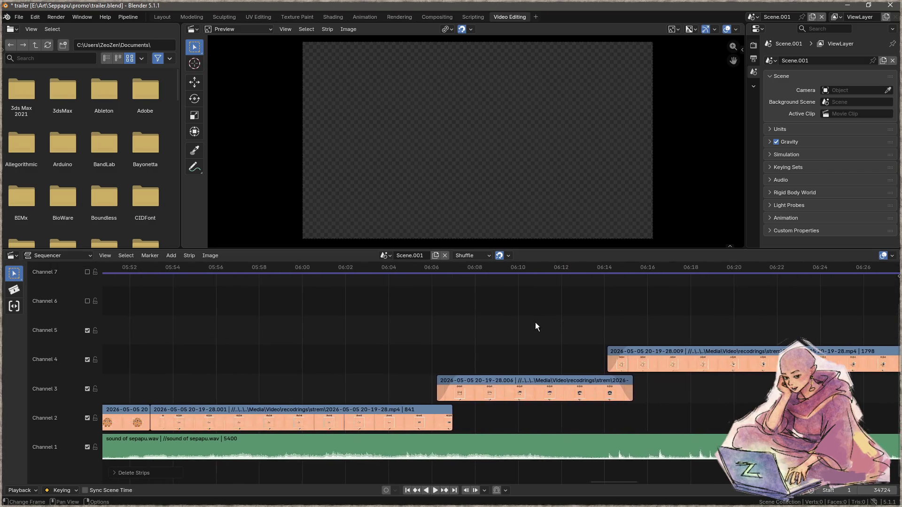
left_click(359, 268)
- Play the trailer from 06:04 to 06:21+44, centre the view on the playhead, then switch to Focus
key("space")
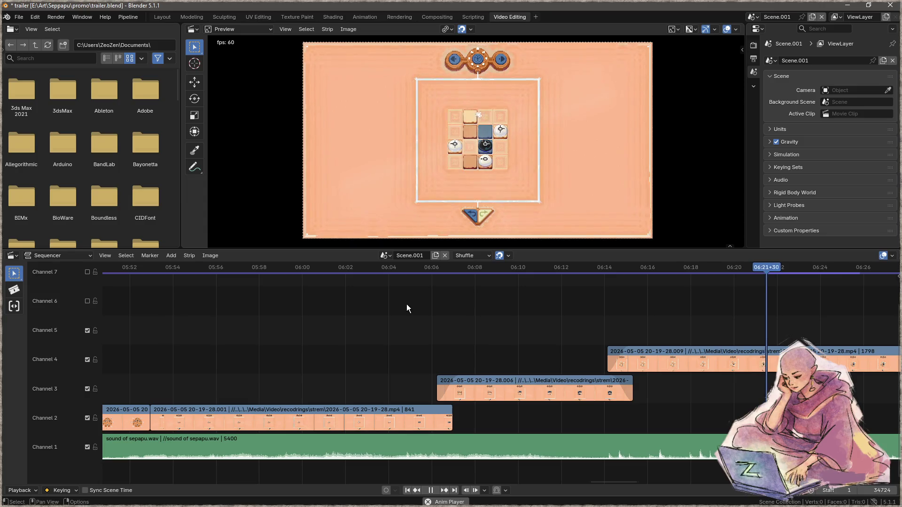
key("space")
key("KP_0")
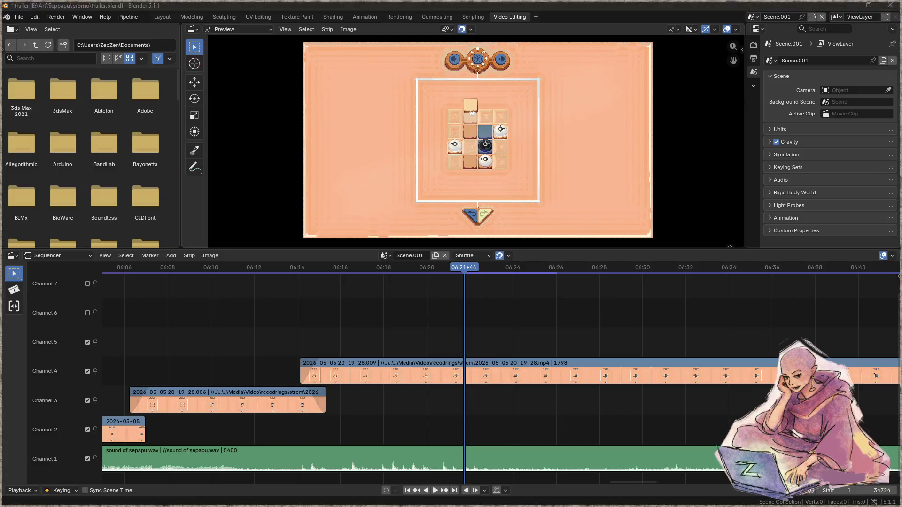
key("alt+Tab")
key("Up")
key("Up")
key("Up")
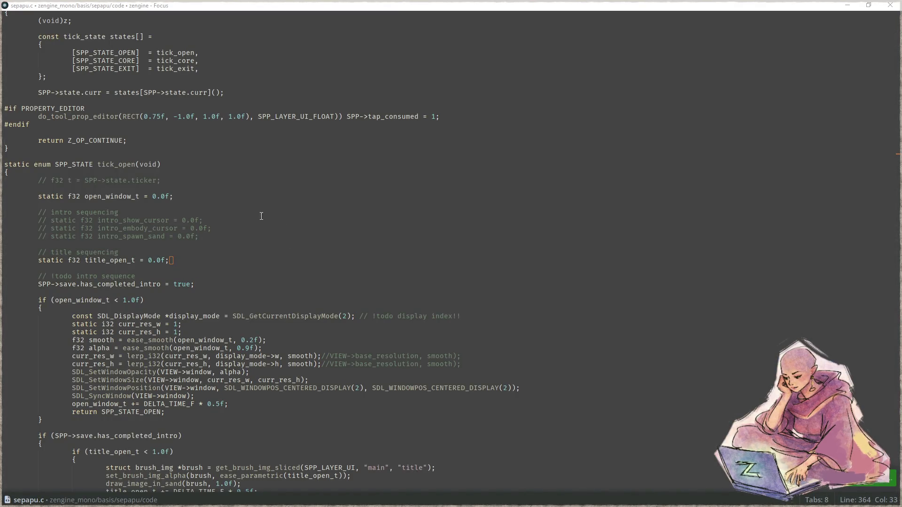
- Launch Sepapu full-screen with F5 and lift a level tile off the hub ring
key("F5")
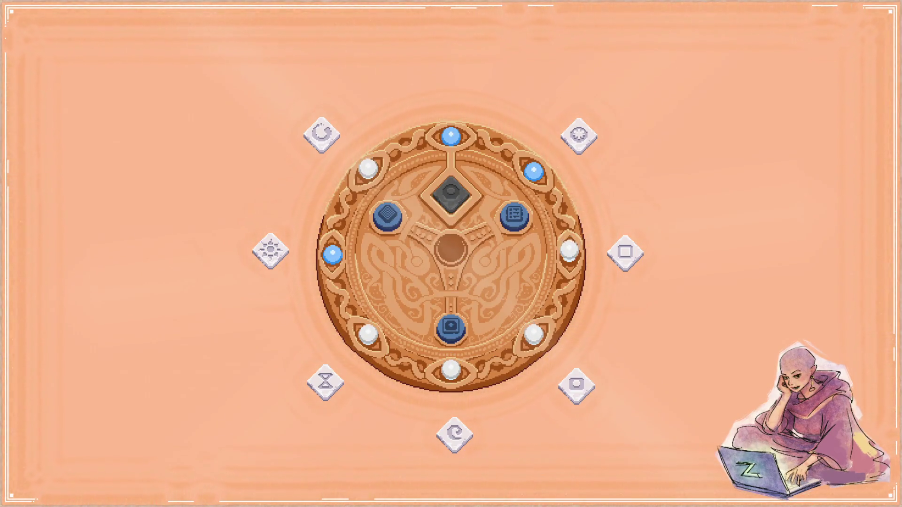
left_click_drag(452, 195, 486, 116)
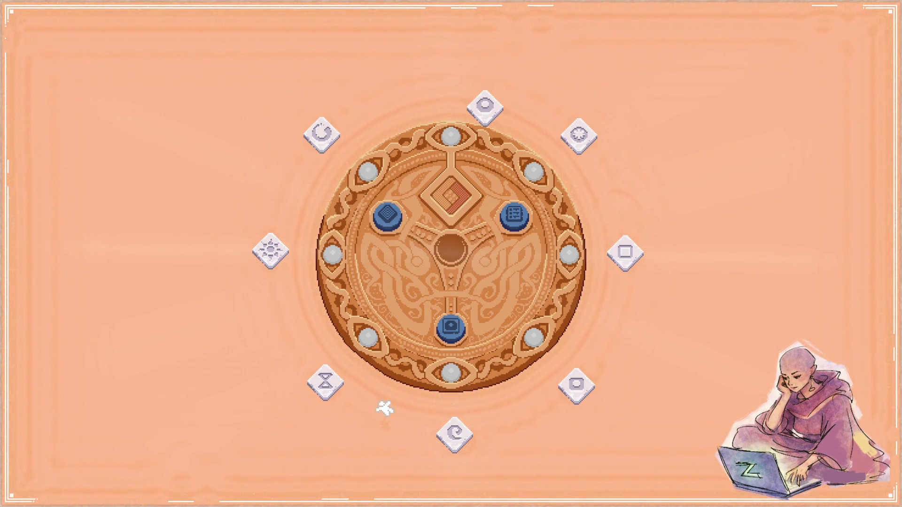
- Drop the hourglass tile into the hub centre and step through the levels to level 7
left_click_drag(339, 387, 462, 131)
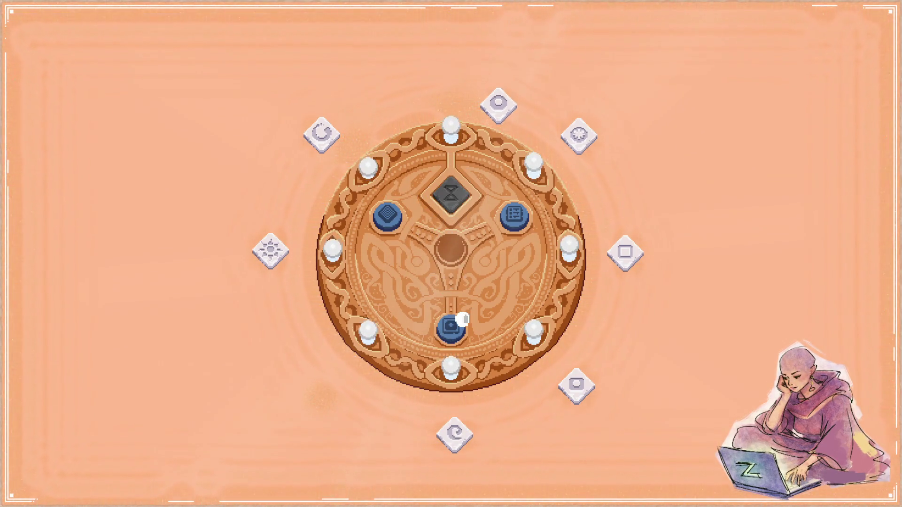
left_click(451, 336)
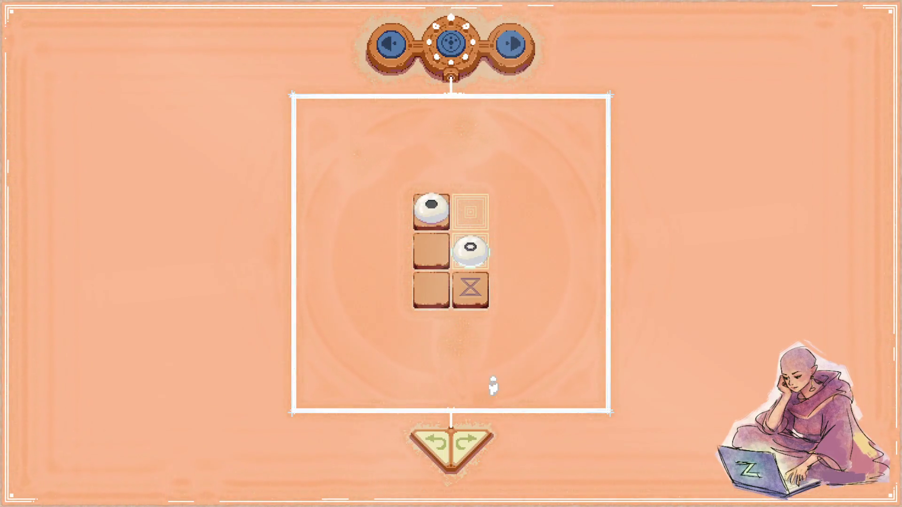
key("Right")
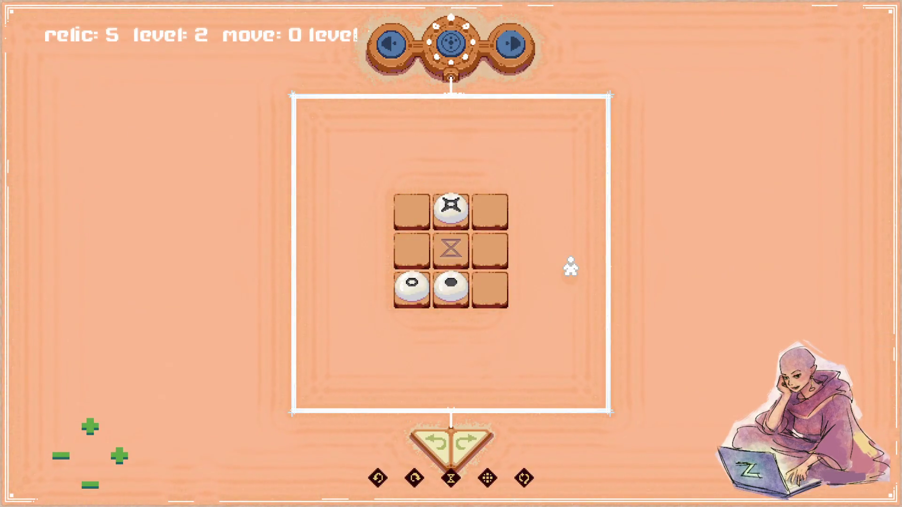
key("Right")
key("Right")
key("Right")
key("Right")
key("Left")
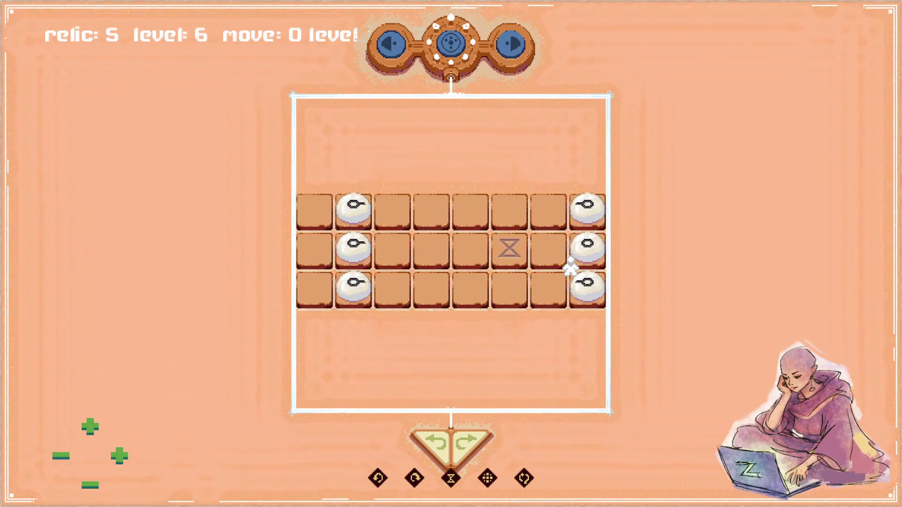
key("Right")
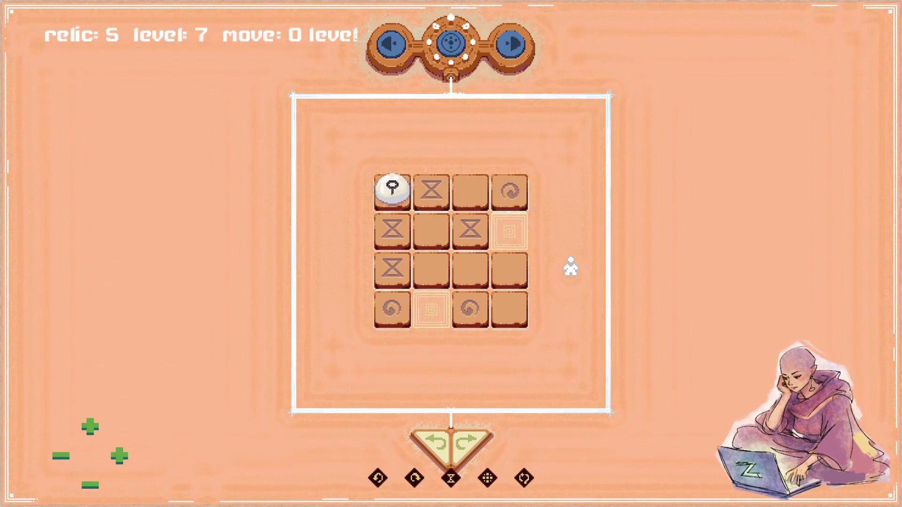
key("Left")
key("Left")
key("Left")
key("Left")
key("Left")
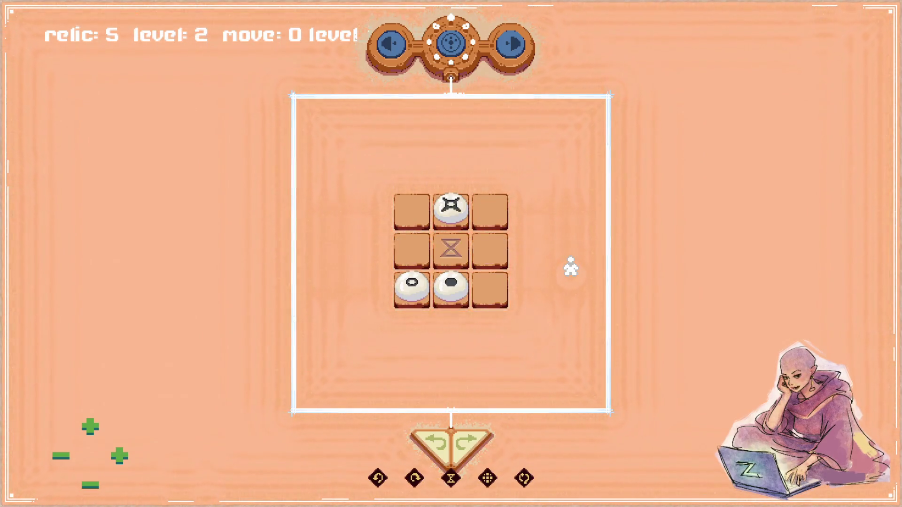
key("Right")
key("Right")
key("Right")
key("Right")
key("Right")
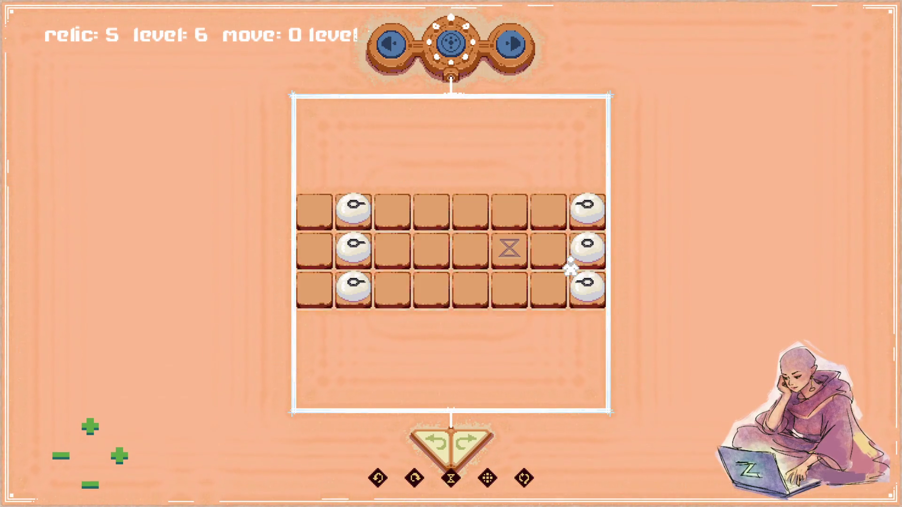
key("Right")
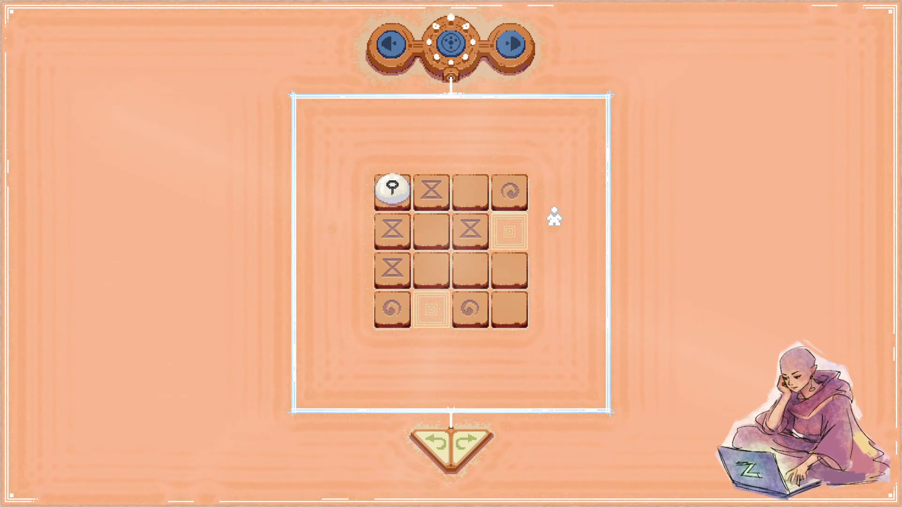
- Move the white stone on the level 7 board, then reset the level
mouse_move(403, 188)
left_mouse_down()
mouse_move(403, 224)
mouse_move(396, 151)
left_mouse_up()
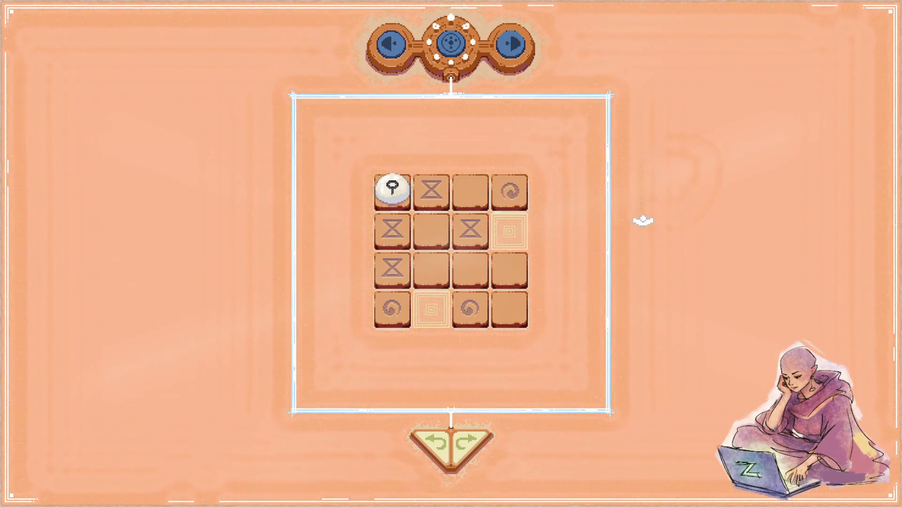
mouse_move(392, 188)
left_mouse_down()
mouse_move(392, 230)
mouse_move(432, 229)
left_mouse_up()
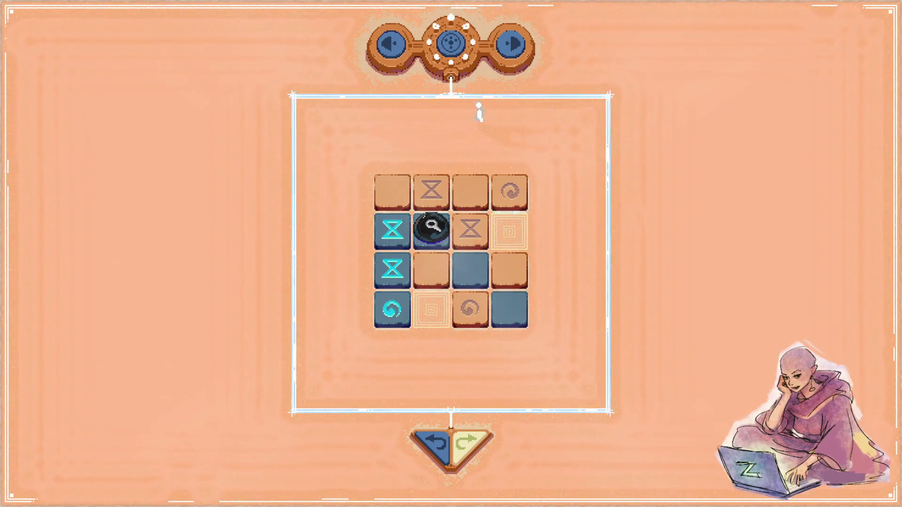
key("r")
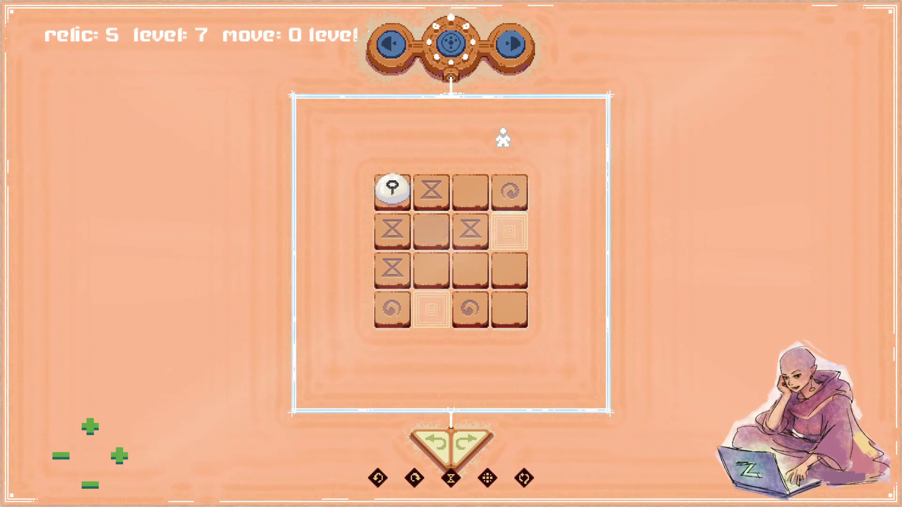
- Return to the hub and step through the next world's levels to level 3
left_click(451, 43)
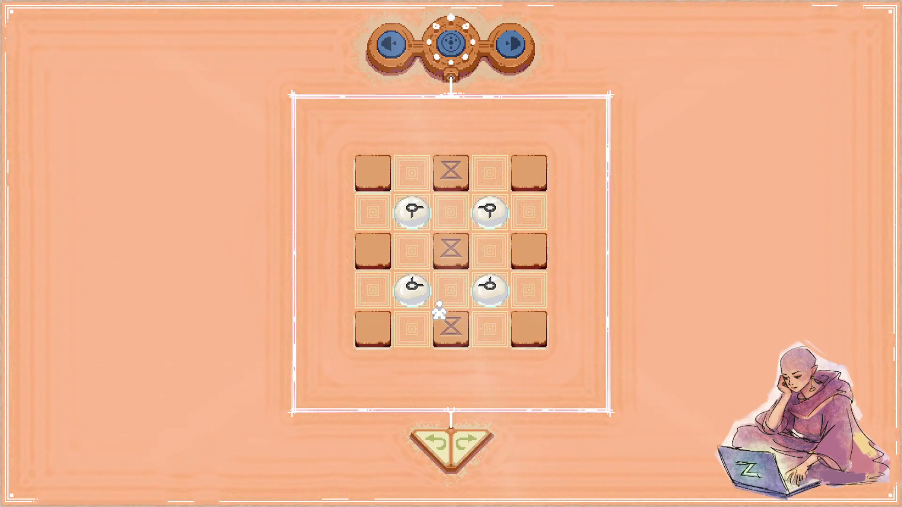
key("Right")
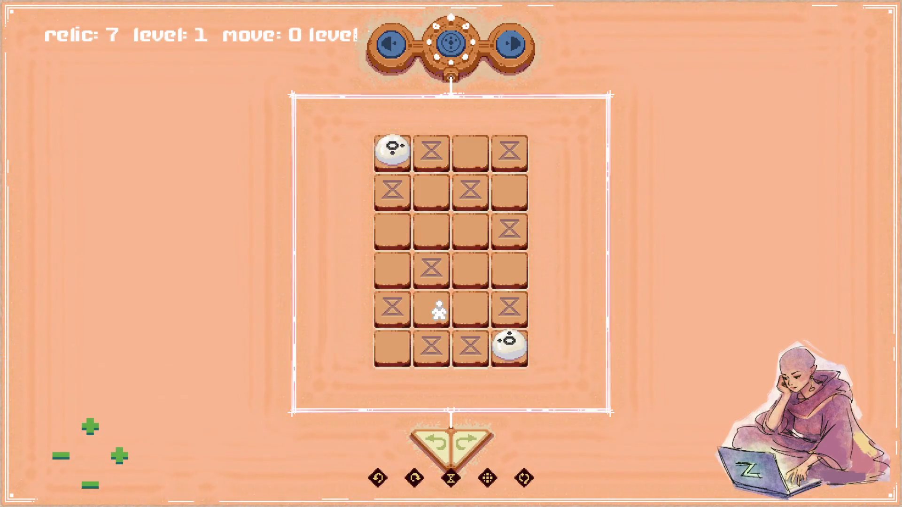
key("Right")
key("Right")
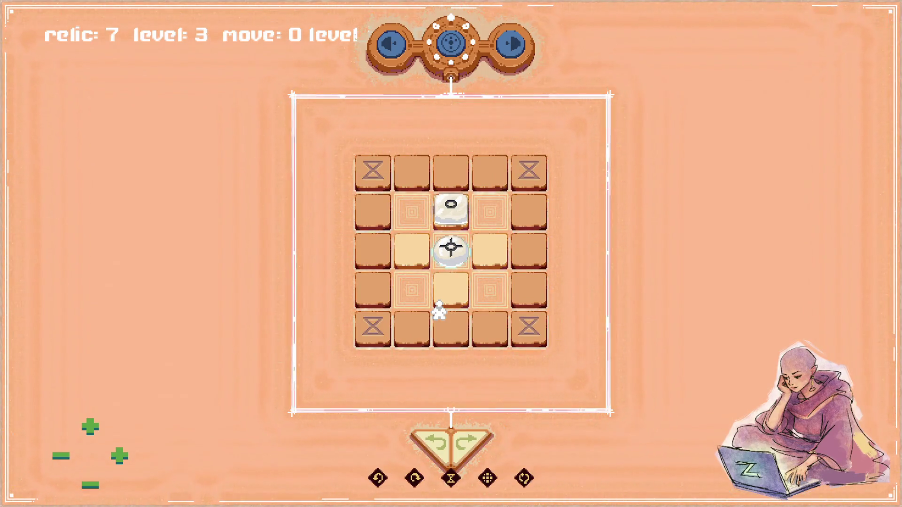
key("Right")
key("Right")
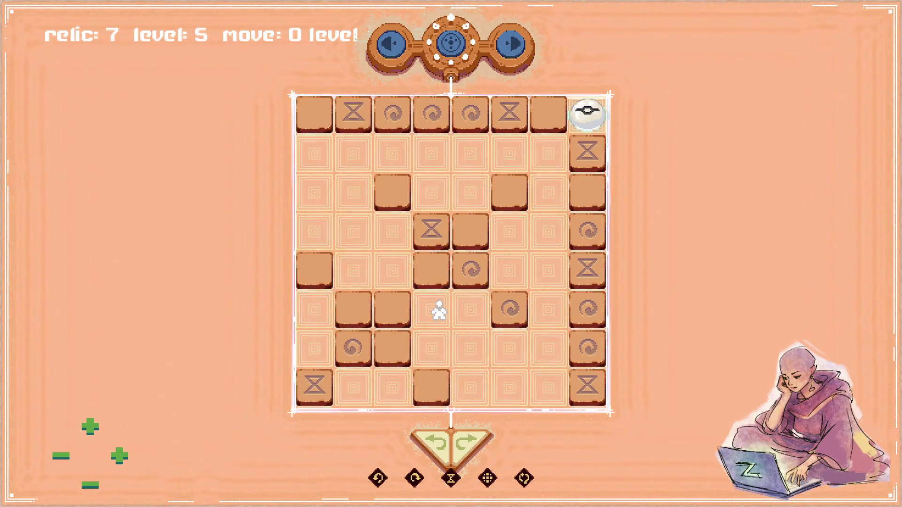
key("Right")
key("Right")
key("Left")
key("Left")
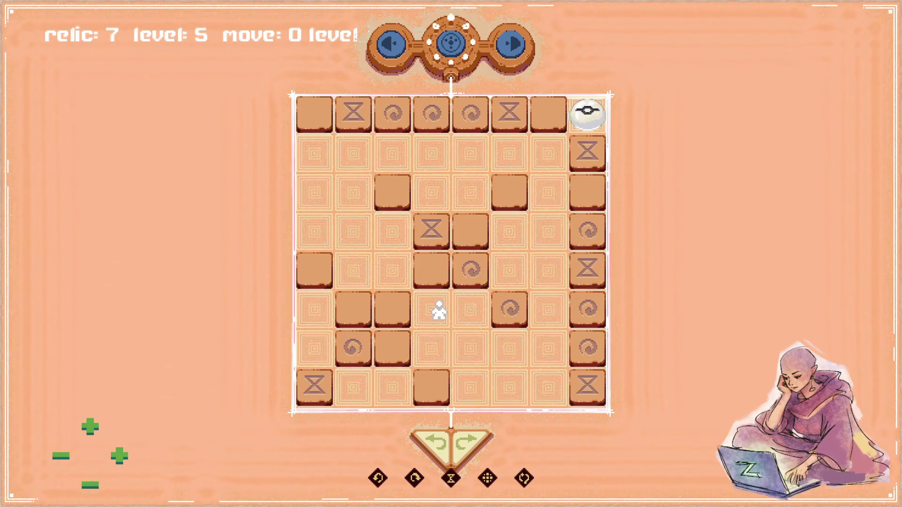
key("Left")
key("Left")
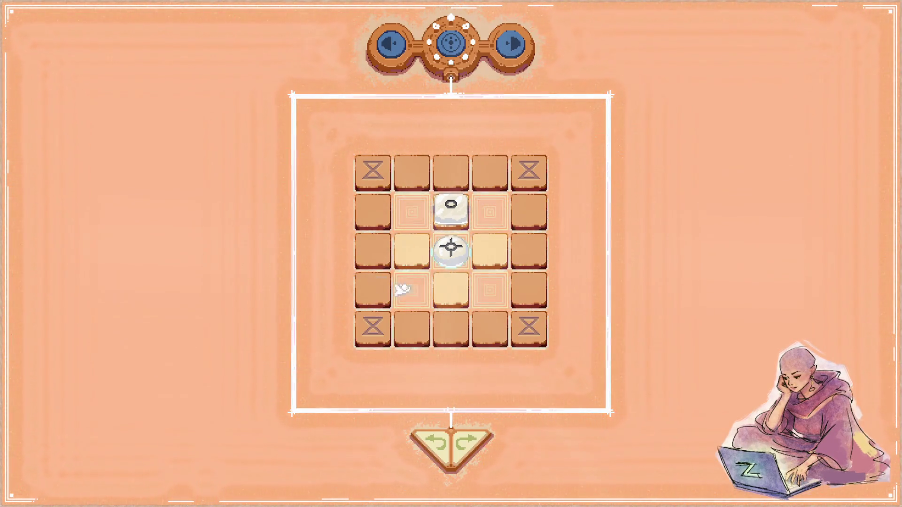
- Play several piece moves on level 3, undo the last one, and return to Blender
left_click_drag(451, 254, 368, 280)
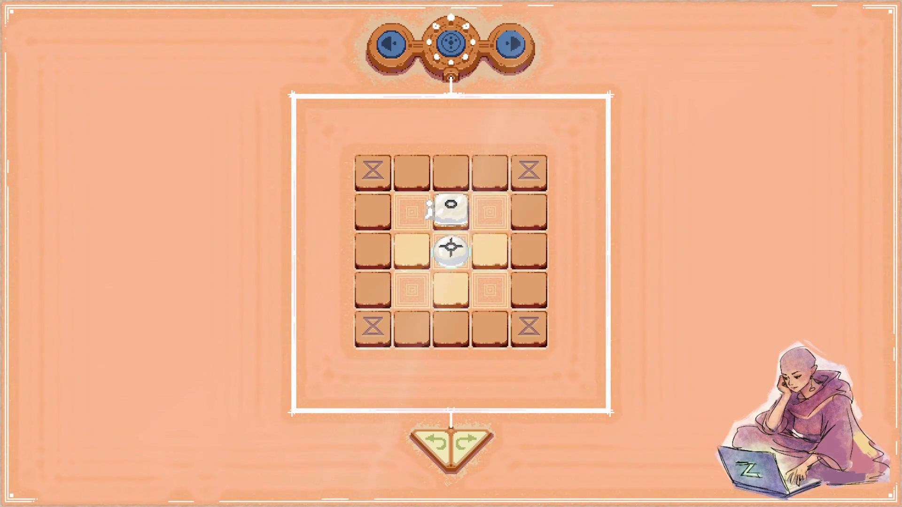
left_click_drag(446, 214, 373, 210)
left_click_drag(450, 247, 371, 283)
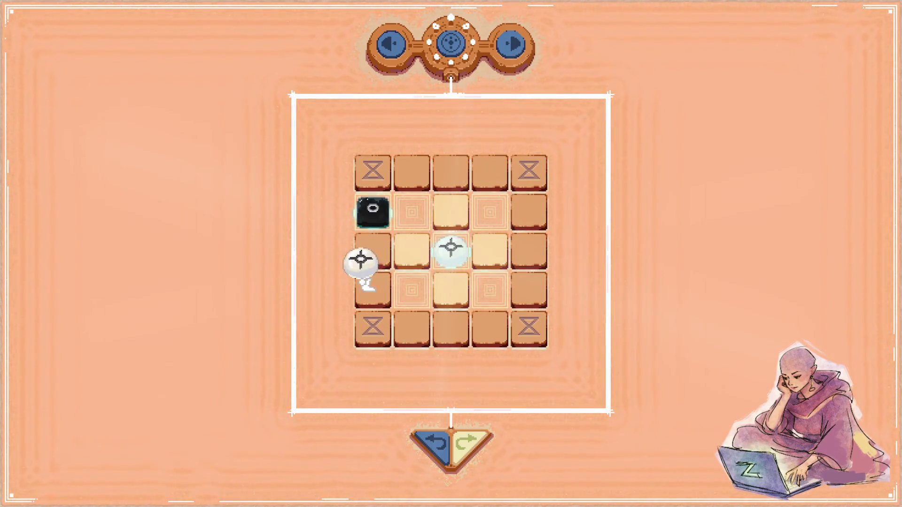
mouse_move(373, 211)
left_mouse_down()
mouse_move(422, 325)
mouse_move(412, 329)
left_mouse_up()
left_click_drag(373, 285, 531, 329)
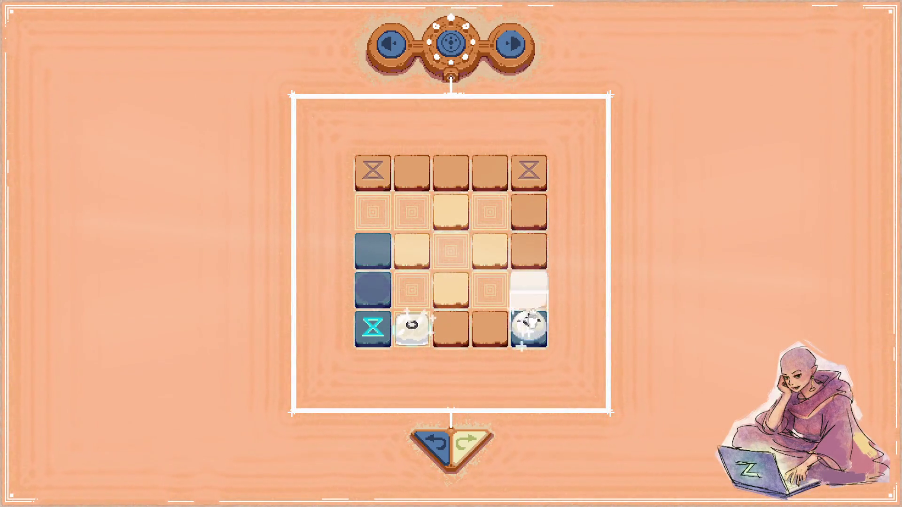
mouse_move(413, 249)
left_mouse_down()
mouse_move(490, 249)
mouse_move(454, 288)
left_mouse_up()
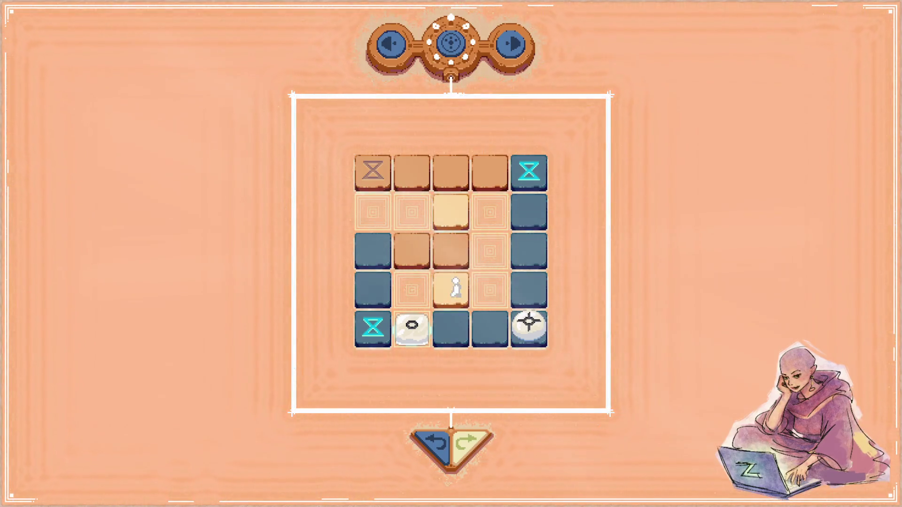
left_click(429, 438)
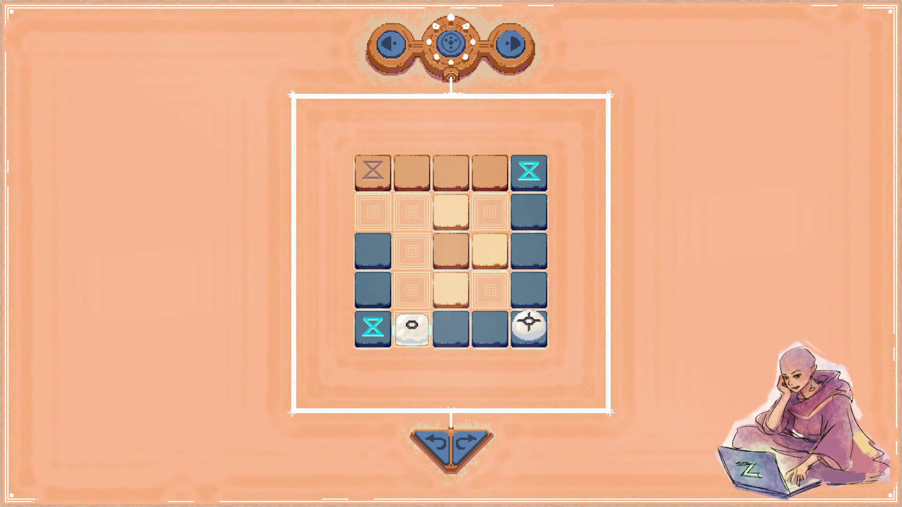
key("Escape")
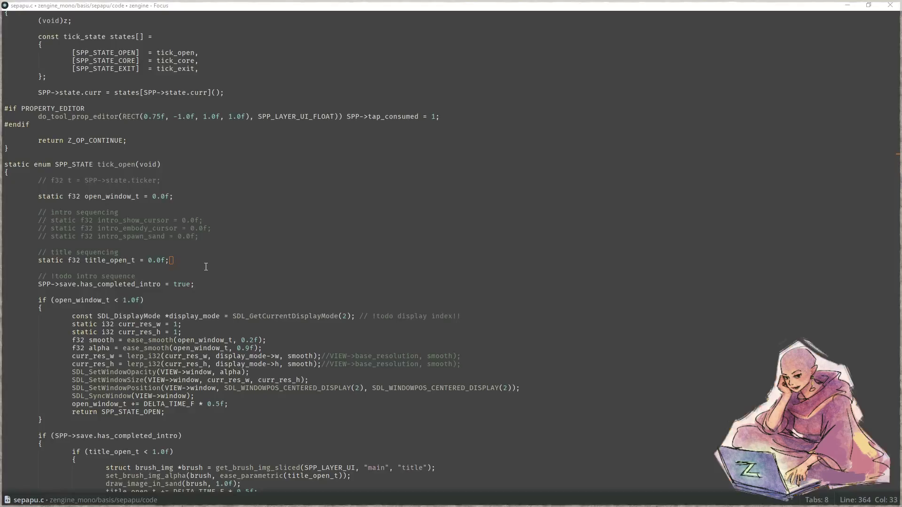
left_click(846, 6)
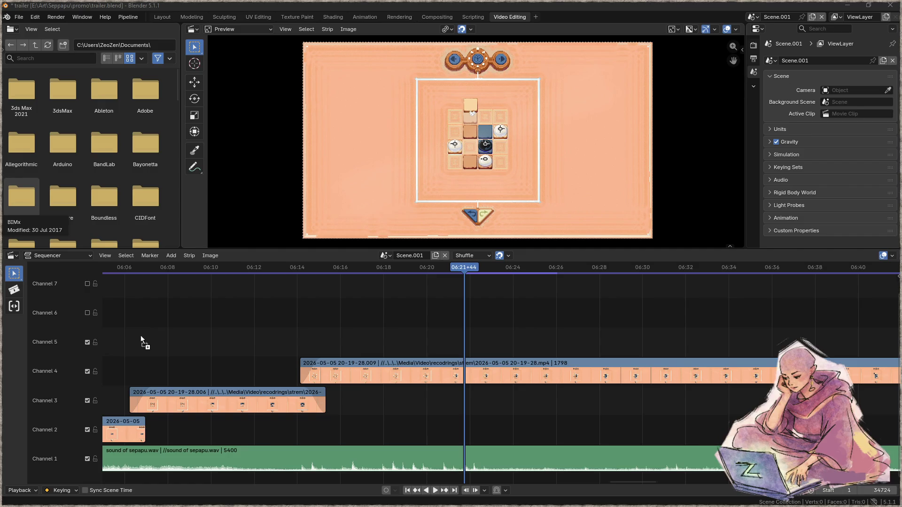
left_click_drag(416, 311, 416, 312)
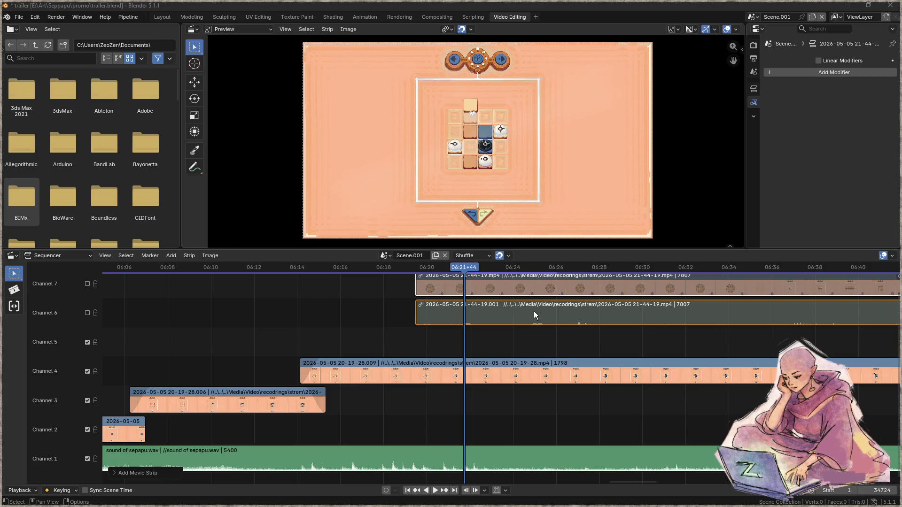
right_click(533, 311)
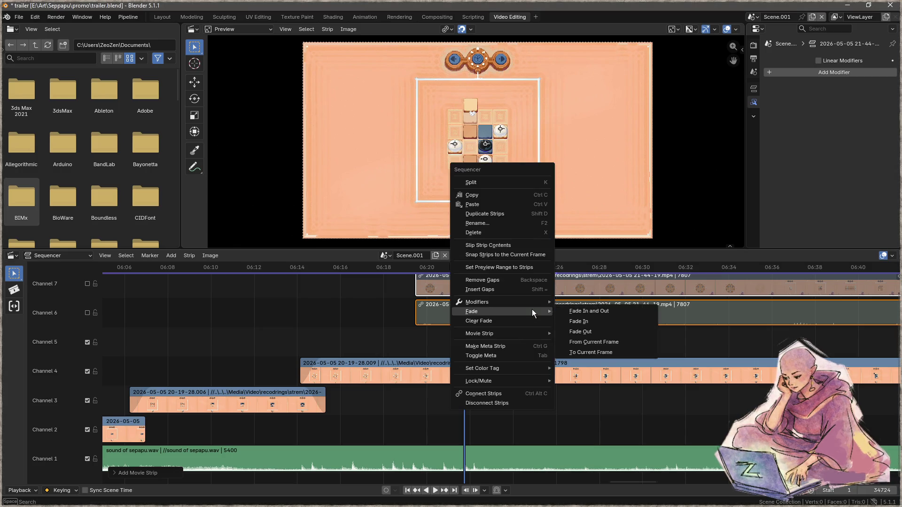
- Unlink the 21-44-19 movie and sound strips and delete both from the sequencer
left_click(508, 404)
left_click(613, 308)
key("F3")
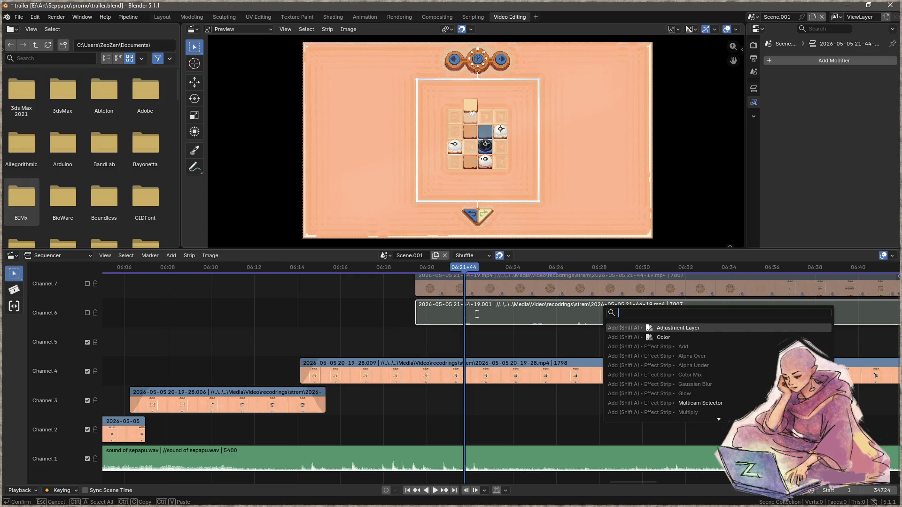
key("Escape")
key("Delete")
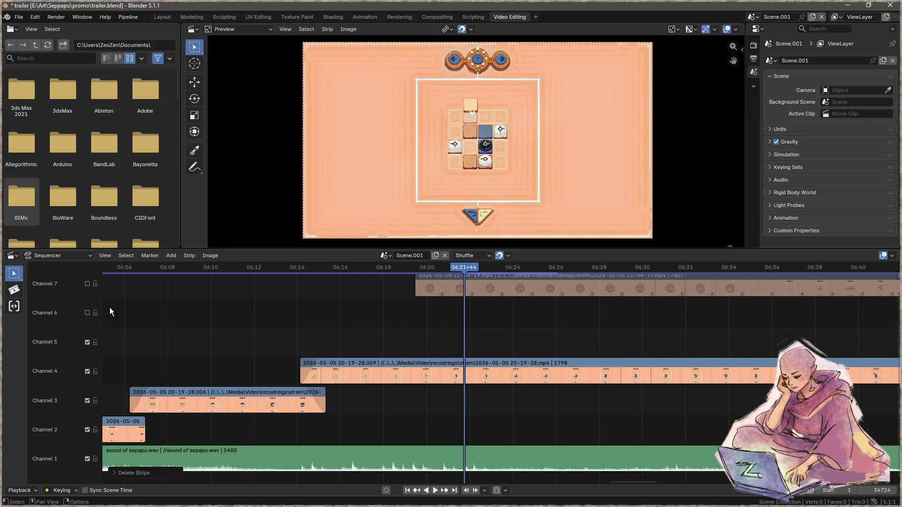
mouse_move(505, 283)
left_mouse_down()
mouse_move(503, 309)
mouse_move(320, 335)
mouse_move(247, 335)
left_mouse_up()
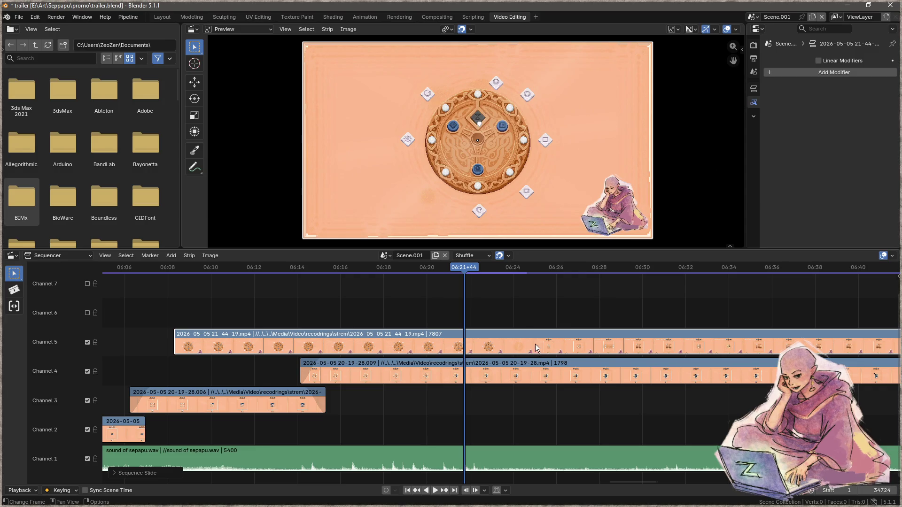
key("Delete")
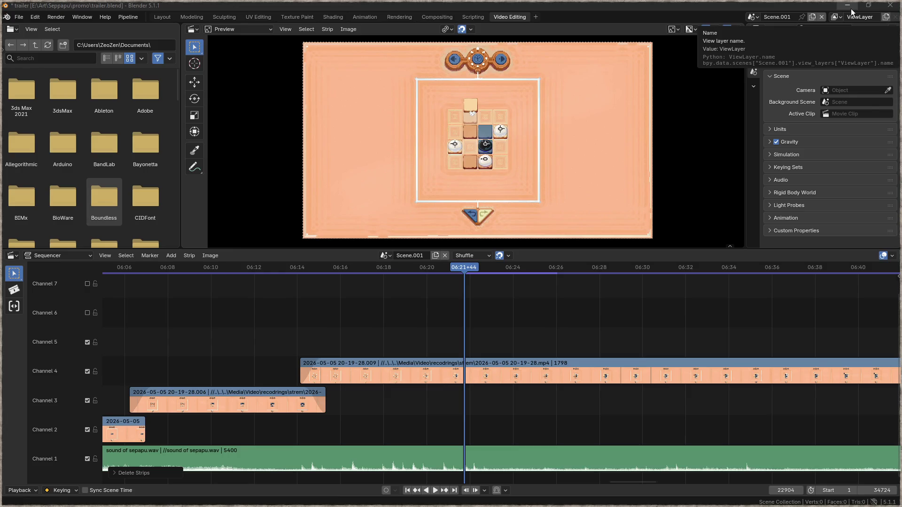
- Minimize Blender and Steam, close the Titan Quest sale popup, and focus the sepapu.c editor
left_click(848, 5)
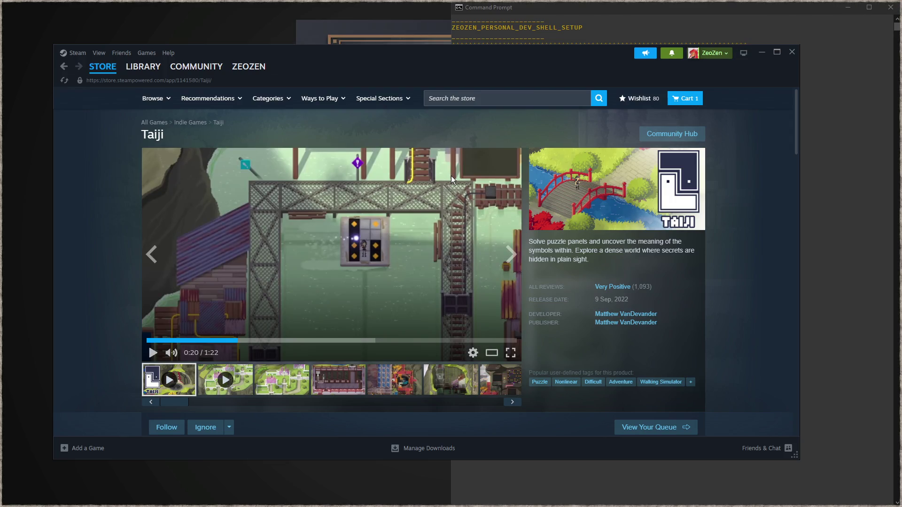
left_click(760, 52)
left_click(309, 340)
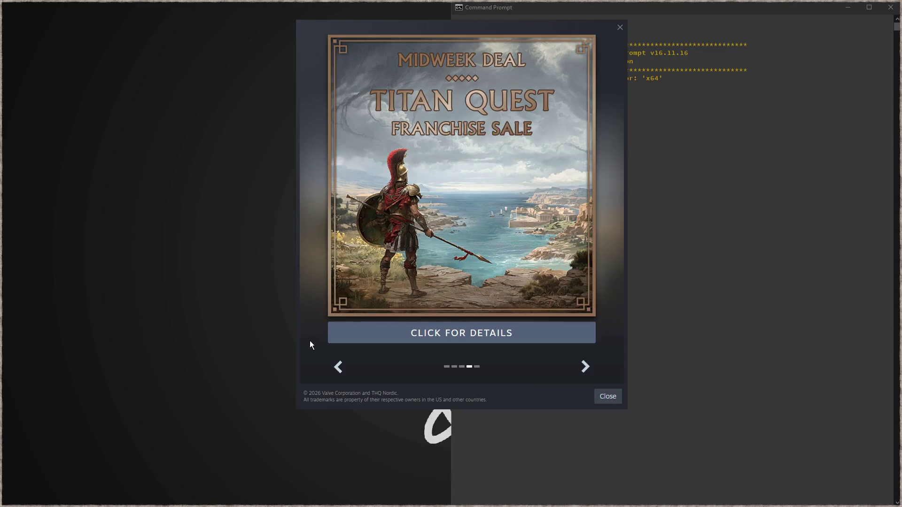
left_click(609, 394)
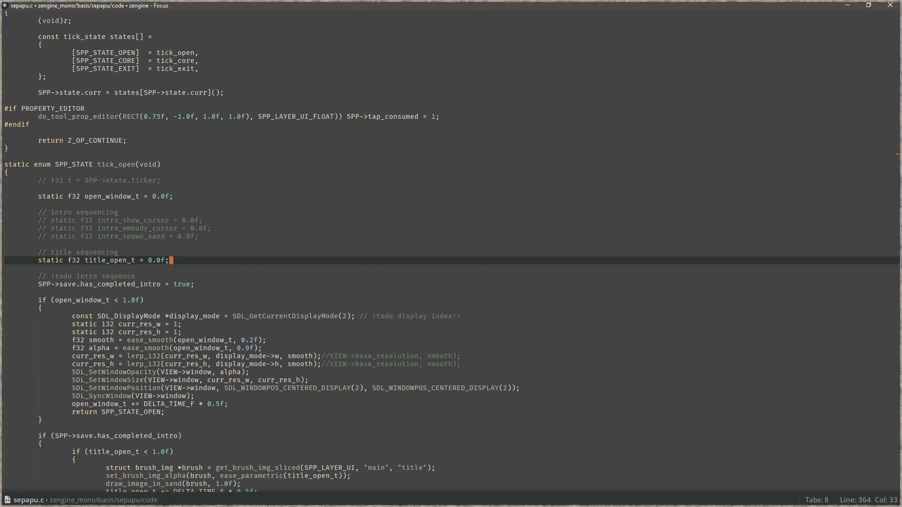
left_click(382, 228)
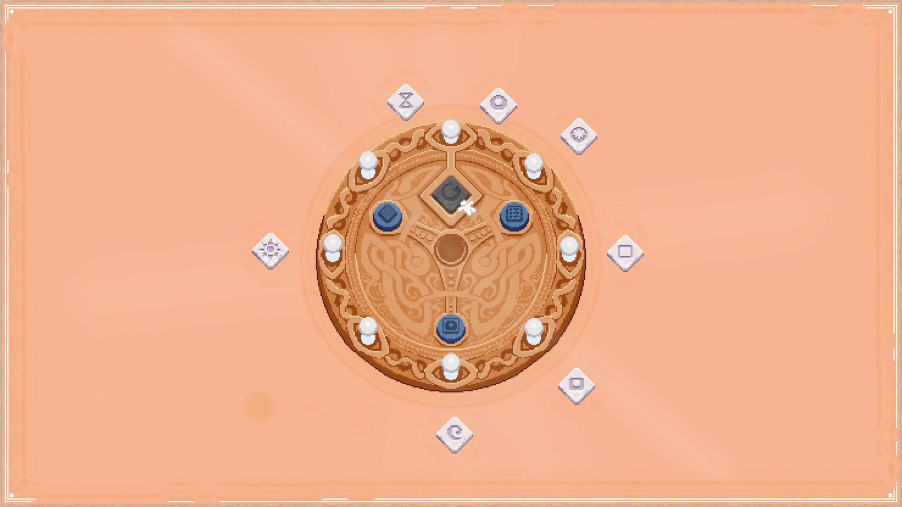
- Socket the swirl and hourglass tiles on the dial and open the hourglass puzzle set at level 5
left_click(454, 320)
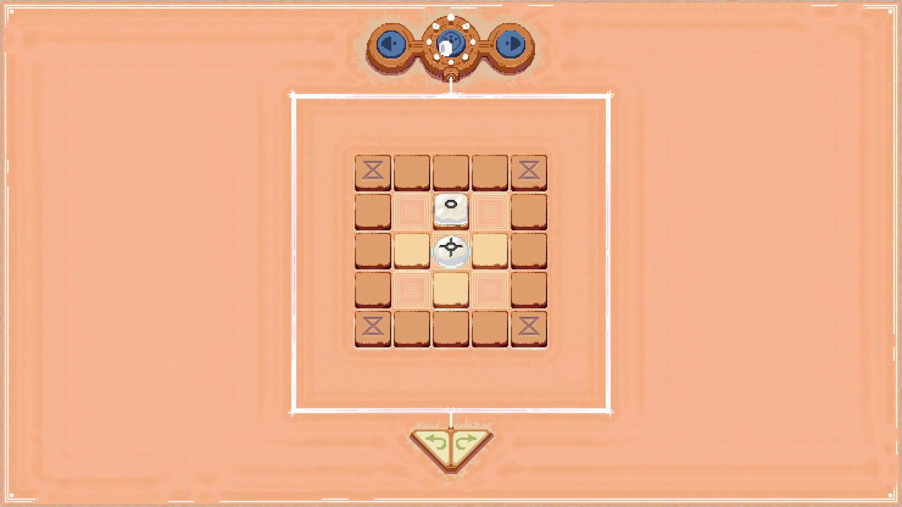
key("Escape")
left_click(455, 194)
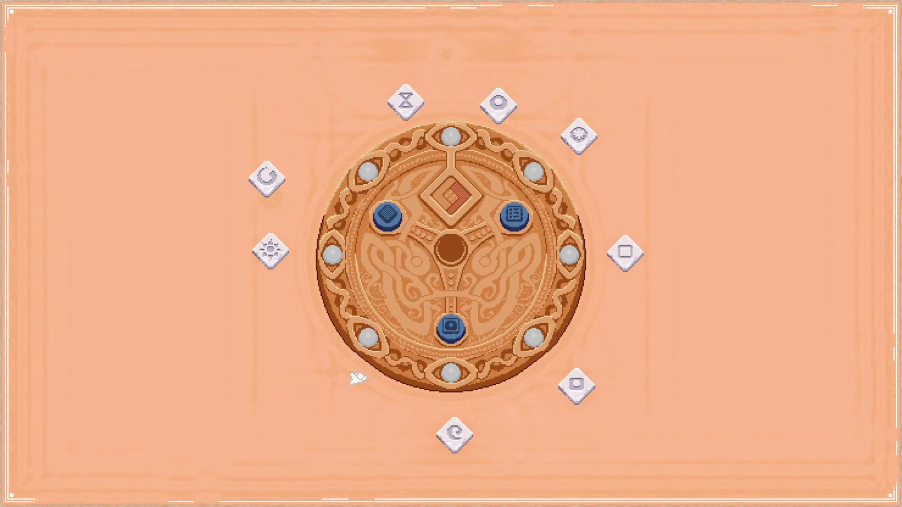
left_click_drag(269, 190, 327, 136)
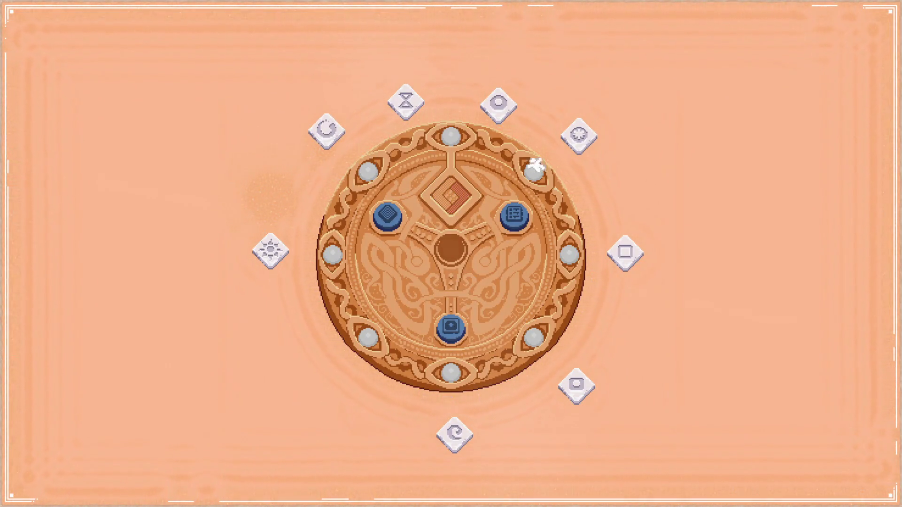
left_click_drag(406, 101, 451, 195)
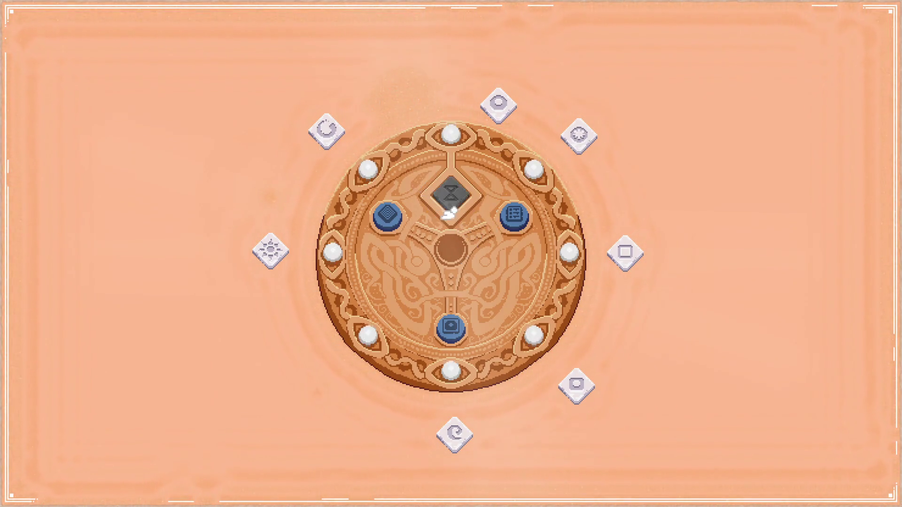
left_click(449, 331)
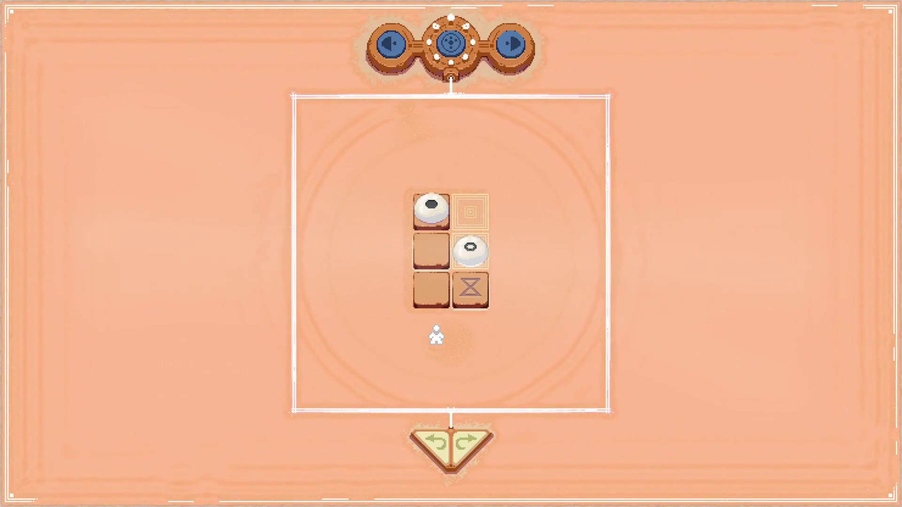
key("Right")
key("Right")
key("Right")
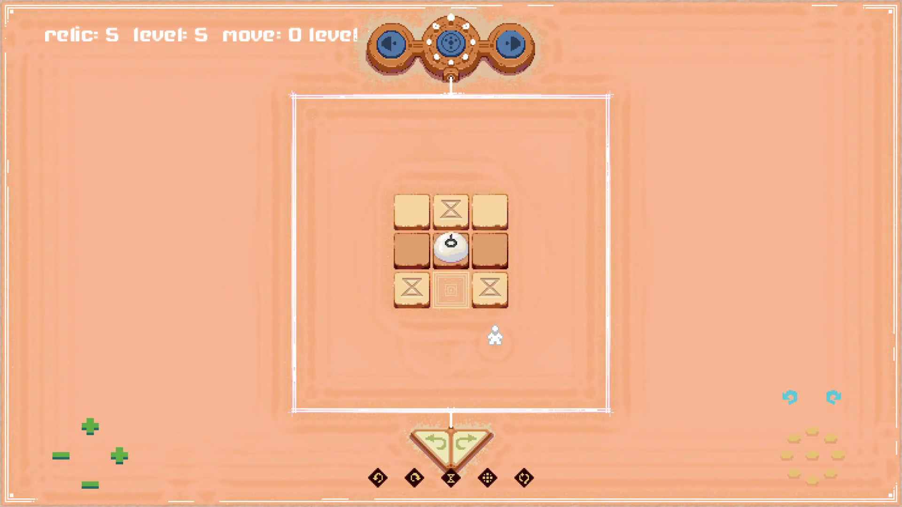
- Settle on the 3×3 hourglass level and hide the on-screen counters
key("Right")
key("Right")
key("Right")
key("Left")
key("Left")
key("Left")
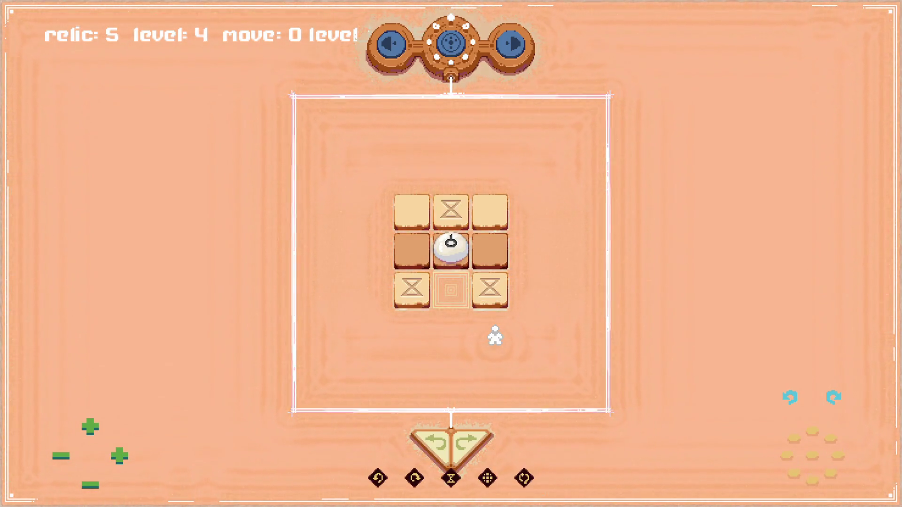
key("h")
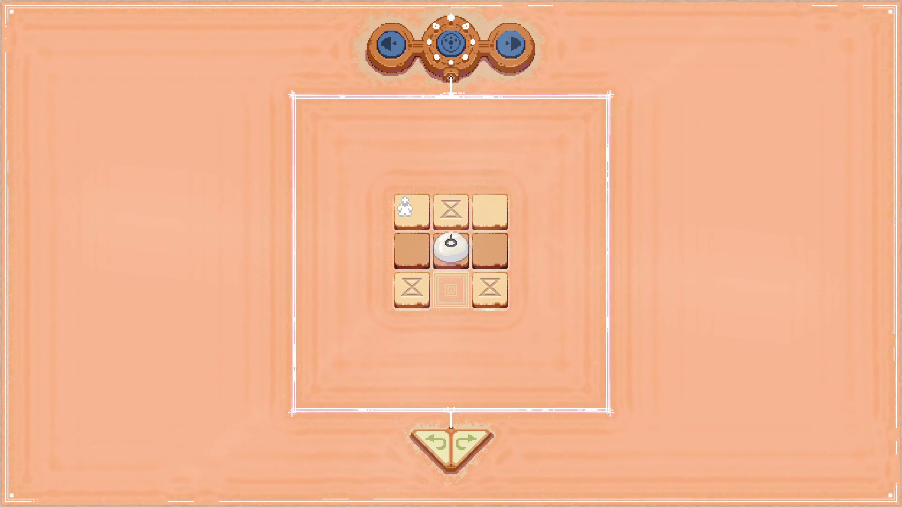
- Try a first arrangement of the hourglass tiles, then undo those moves
left_click_drag(405, 207, 435, 289)
left_click_drag(419, 249, 426, 211)
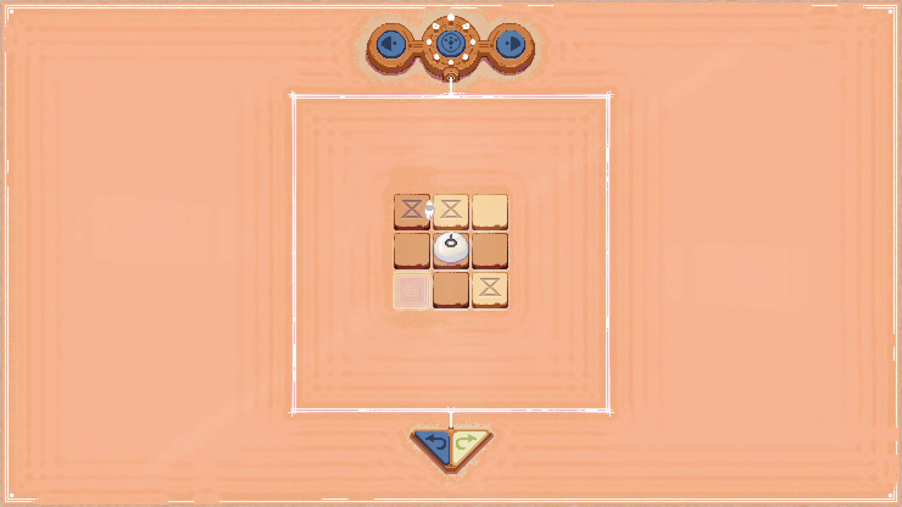
left_click_drag(484, 206, 419, 279)
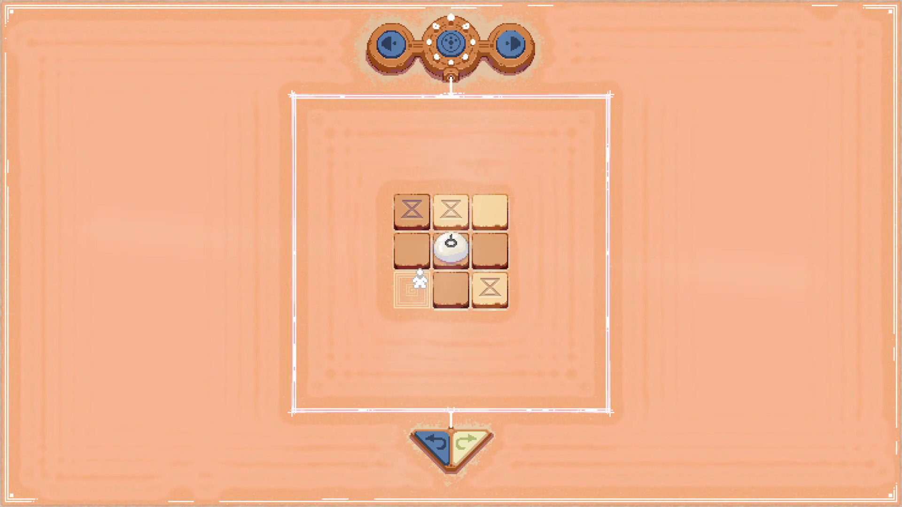
key("ctrl+z")
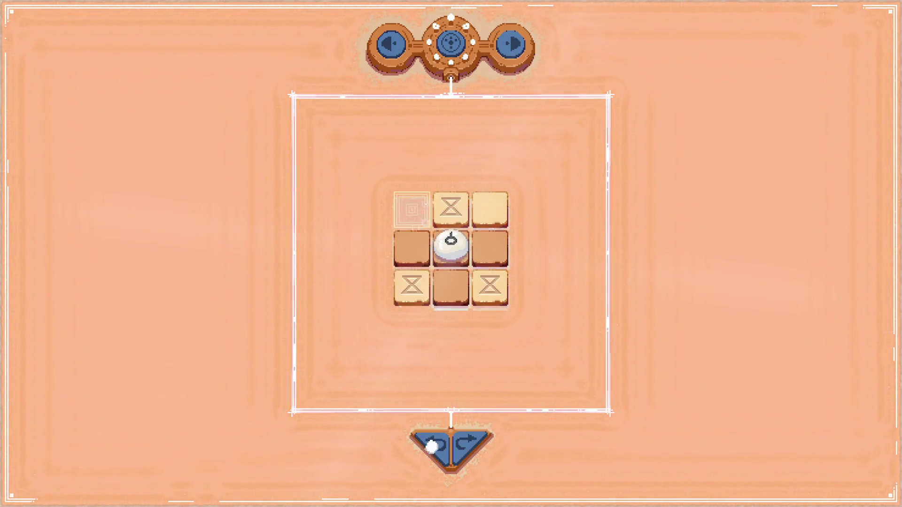
key("ctrl+z")
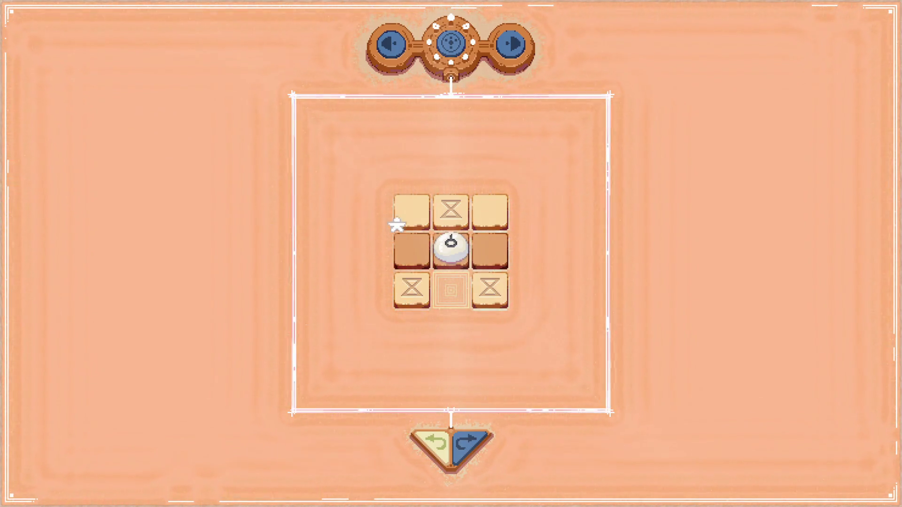
- Try a second tile arrangement and undo back to the starting layout
mouse_move(416, 217)
left_mouse_down()
mouse_move(444, 284)
mouse_move(412, 212)
left_mouse_up()
left_click_drag(489, 211, 440, 233)
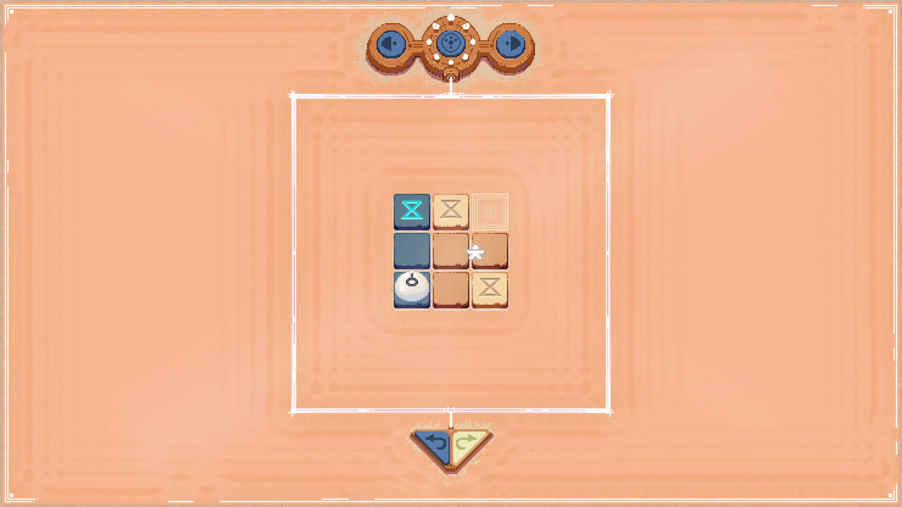
left_click_drag(460, 212, 486, 210)
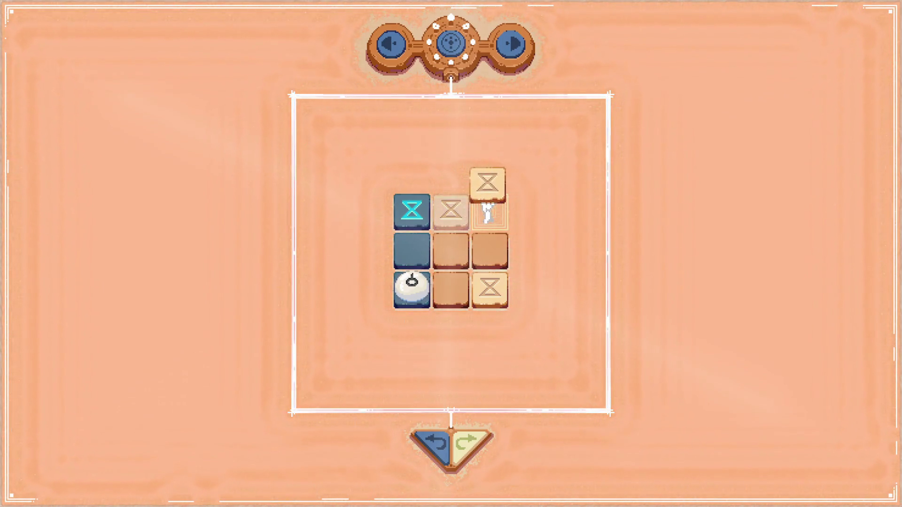
left_click_drag(496, 301, 478, 235)
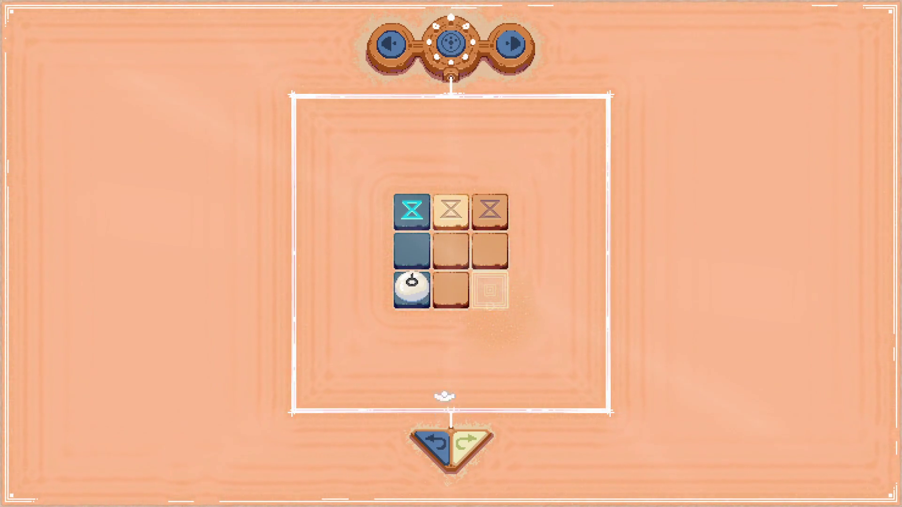
left_click(429, 445)
left_click(429, 446)
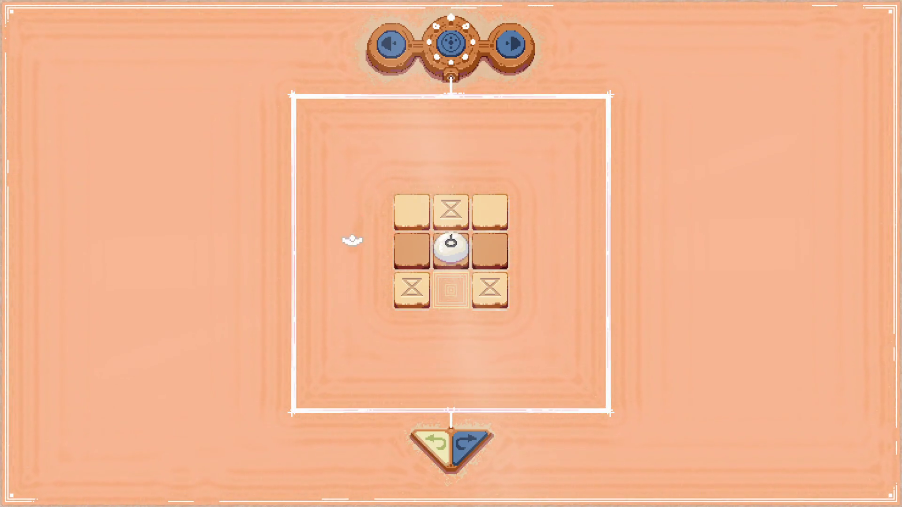
- Try a third arrangement rolling the ball to the middle-right cell, then undo to the start
mouse_move(413, 207)
left_mouse_down()
mouse_move(461, 297)
mouse_move(443, 290)
left_mouse_up()
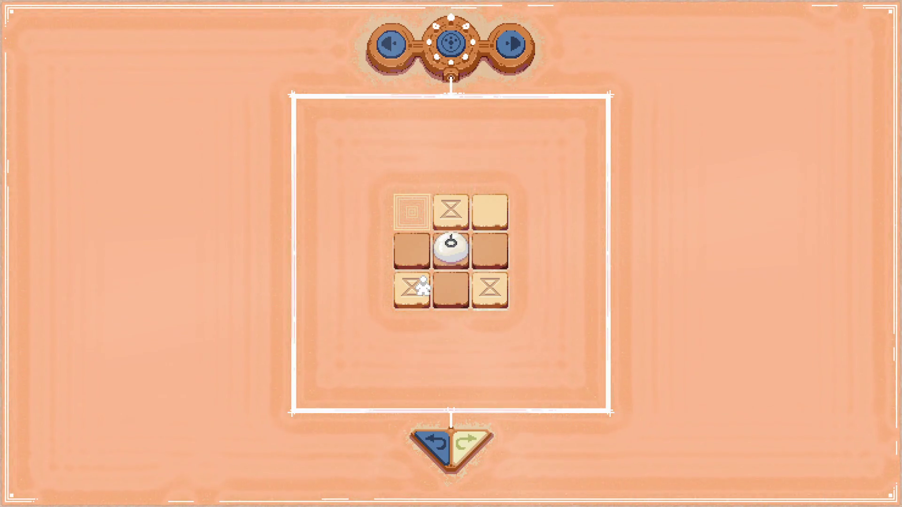
left_click_drag(455, 205, 412, 218)
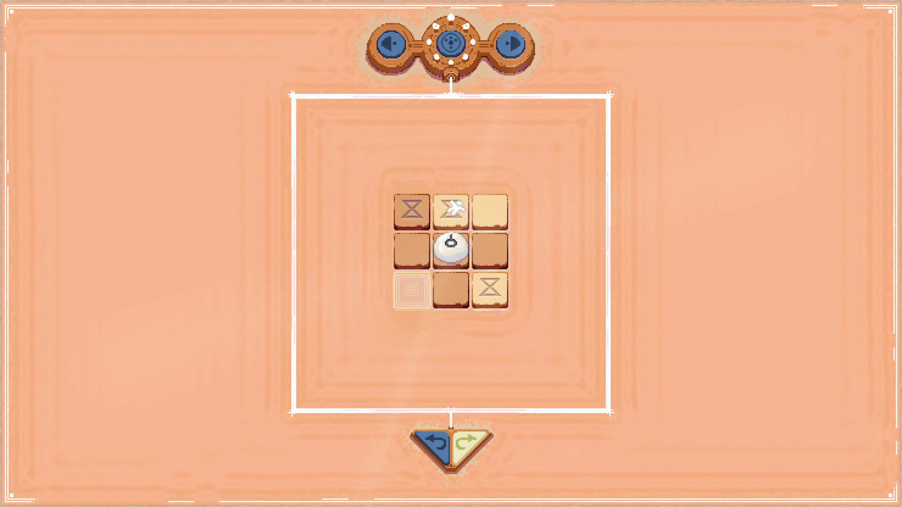
left_click_drag(490, 212, 460, 240)
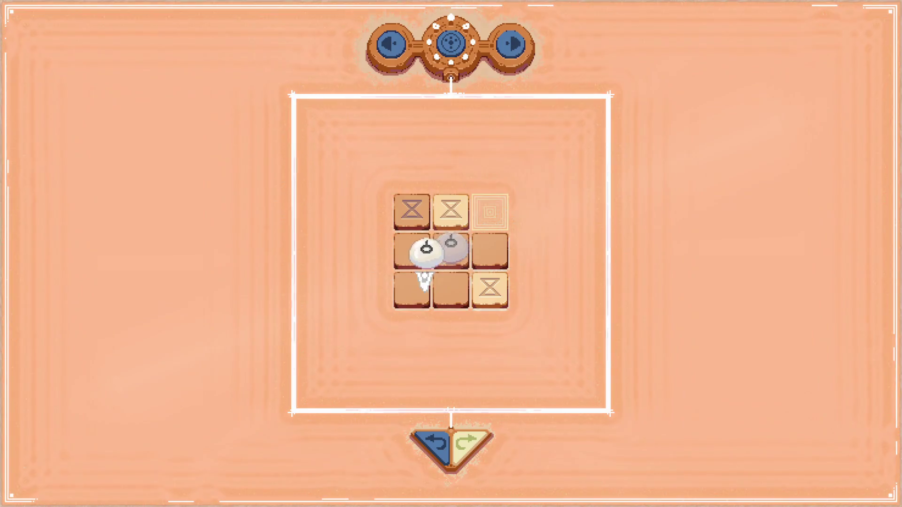
left_click_drag(424, 281, 413, 301)
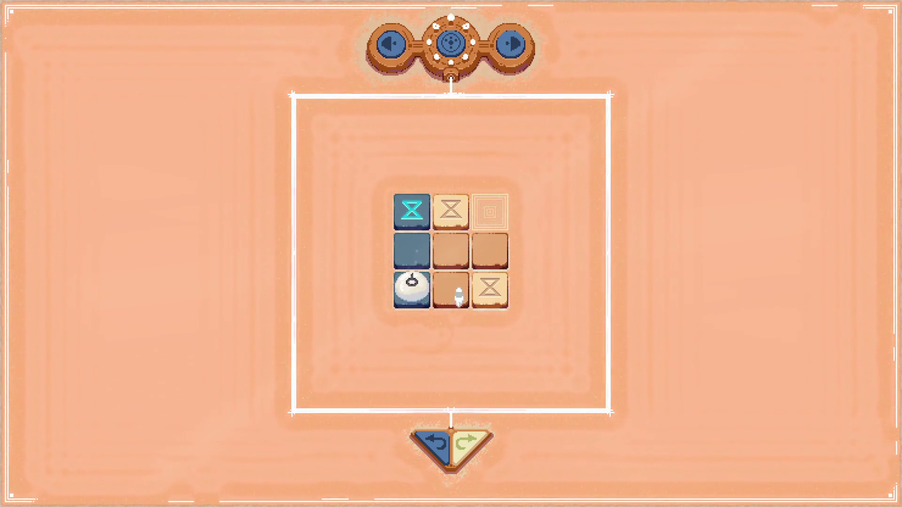
left_click_drag(457, 211, 489, 209)
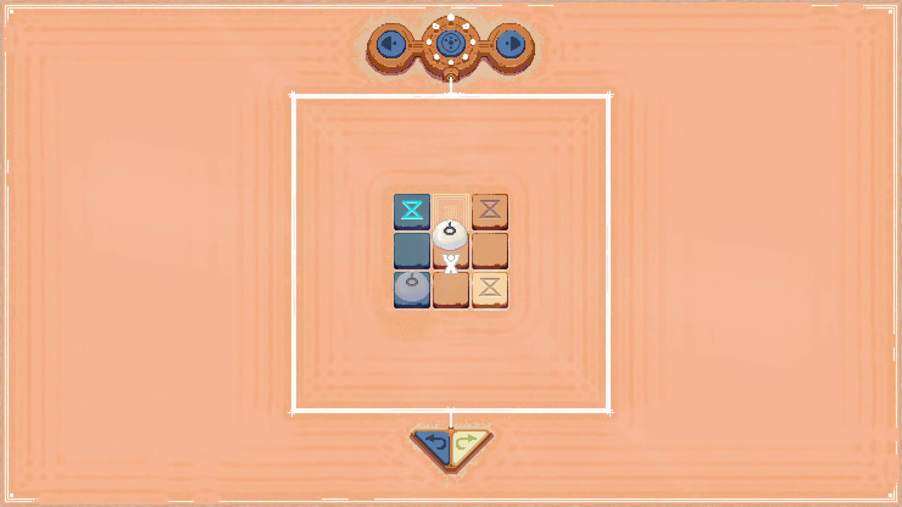
left_click_drag(475, 249, 458, 216)
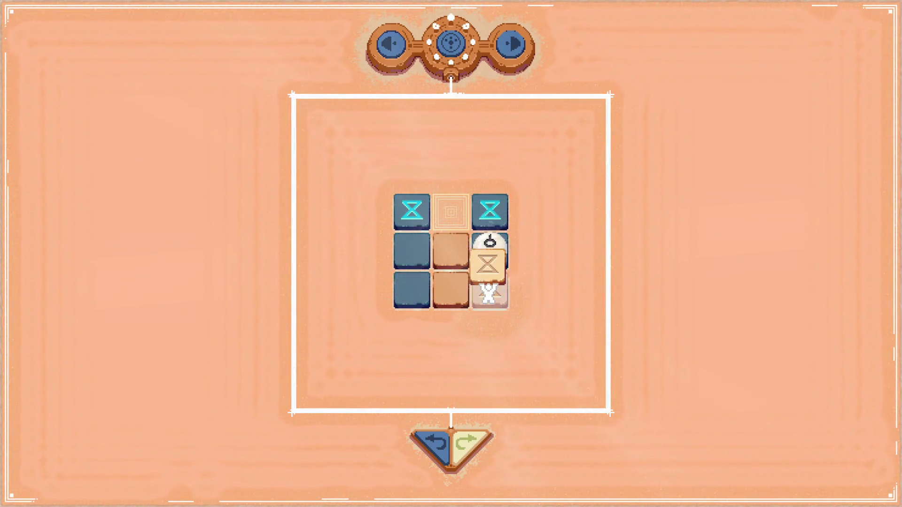
left_click(452, 285)
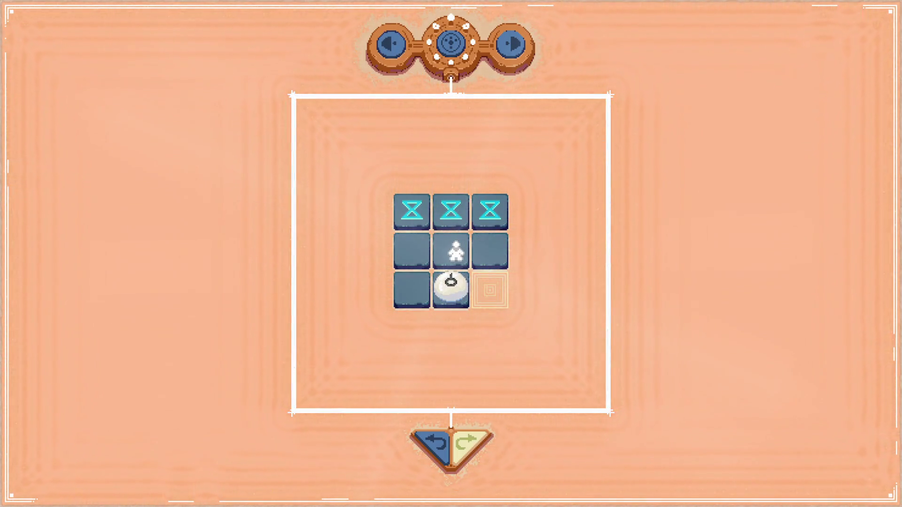
left_click(434, 440)
left_click(433, 440)
left_click(433, 439)
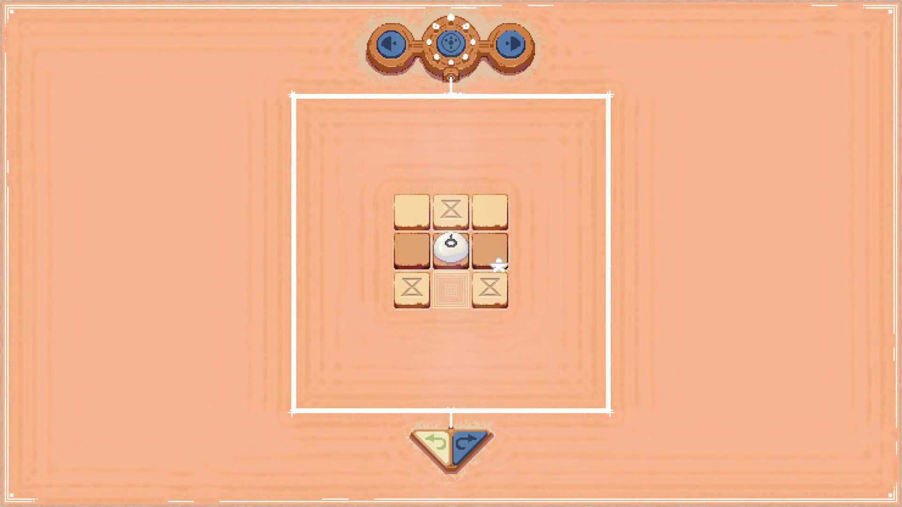
- Solve the board with the white stone on the middle-right tile and return to the hub
left_click(455, 297)
left_click(456, 214)
left_click_drag(456, 214, 427, 271)
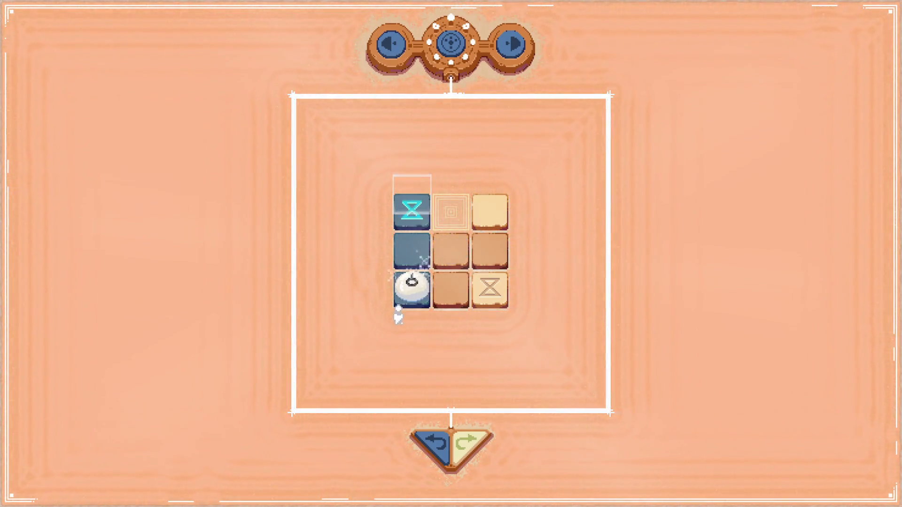
left_click(490, 212)
left_click(487, 238)
left_click_drag(437, 268, 488, 249)
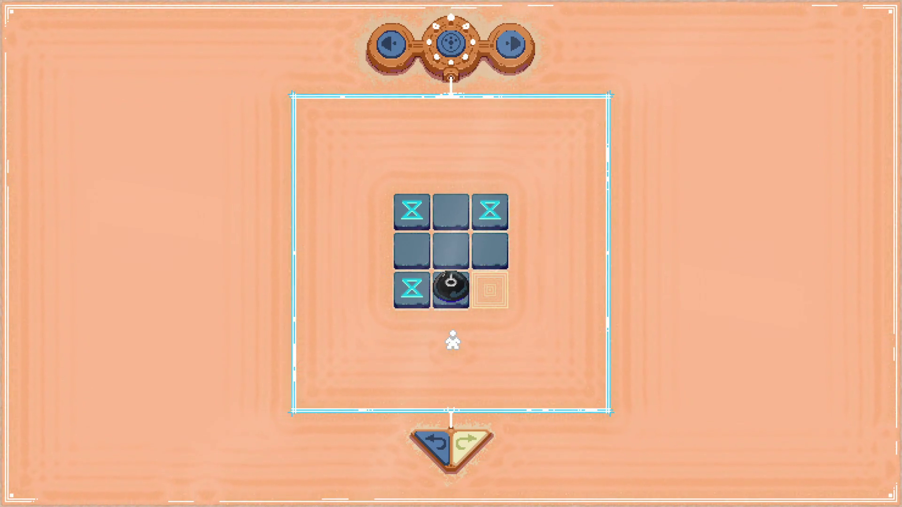
left_click(450, 43)
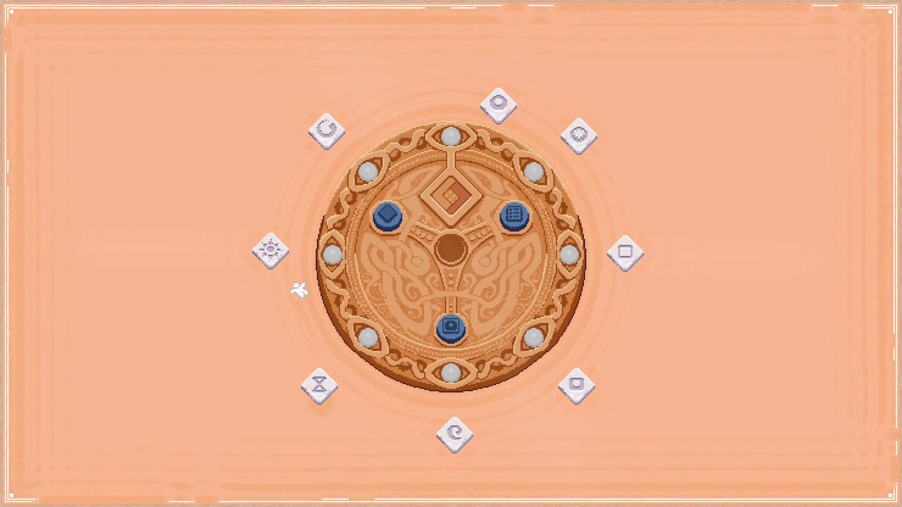
- Set the crescent tile into the medallion centre, then move the O, crosshair and light pieces on the 5×5 board
left_click_drag(328, 133, 466, 196)
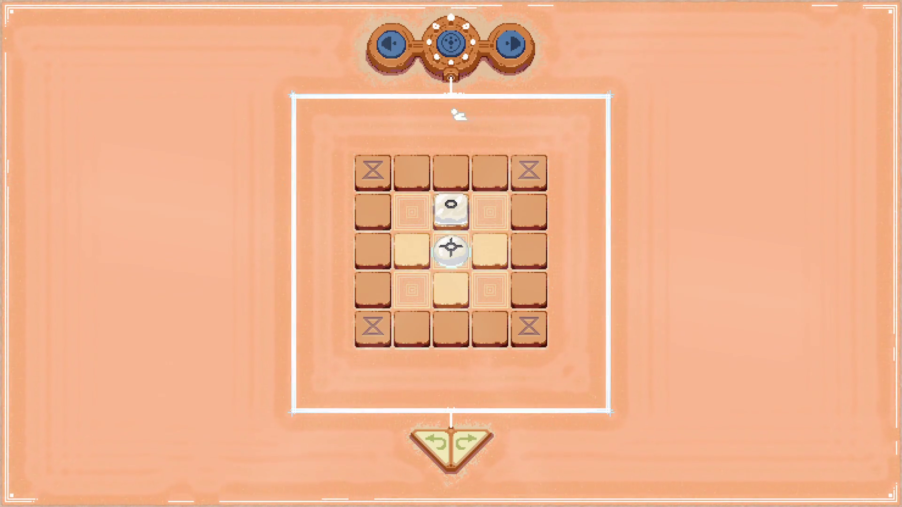
left_click_drag(447, 211, 372, 212)
left_click_drag(413, 279, 357, 356)
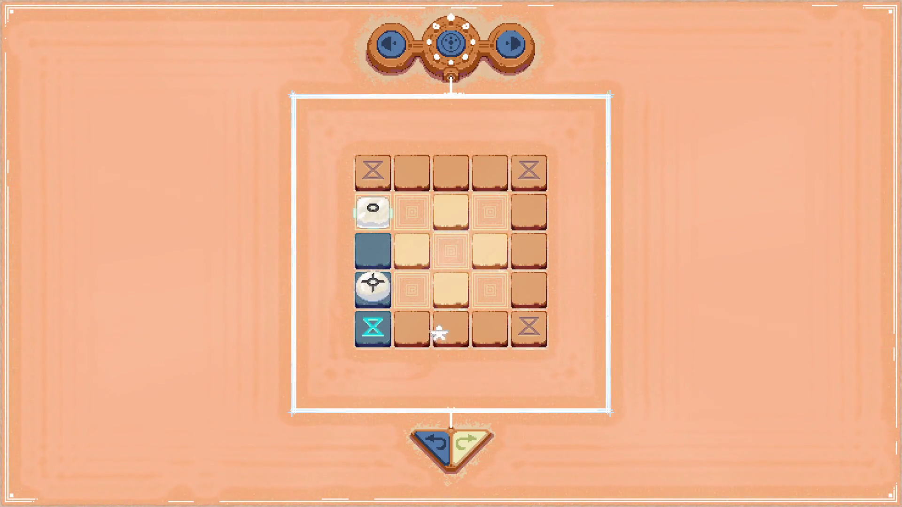
left_click_drag(448, 294, 491, 289)
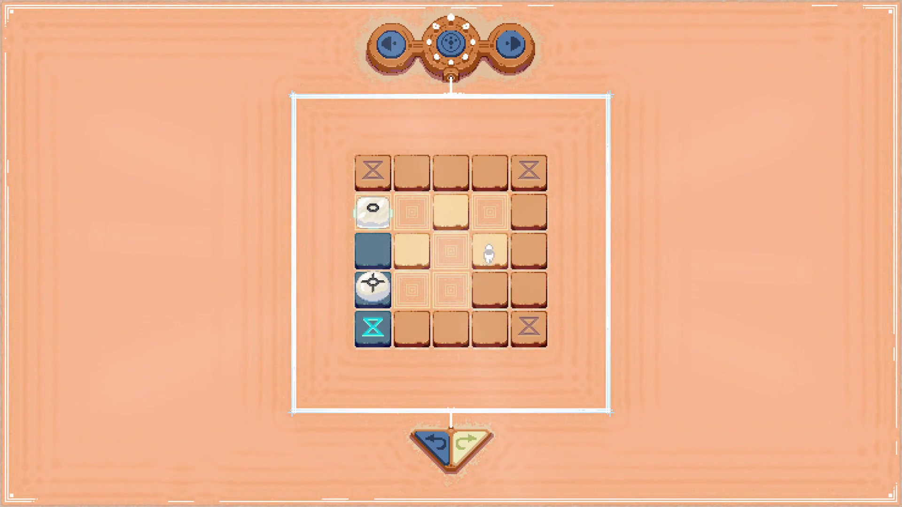
left_click_drag(487, 251, 461, 221)
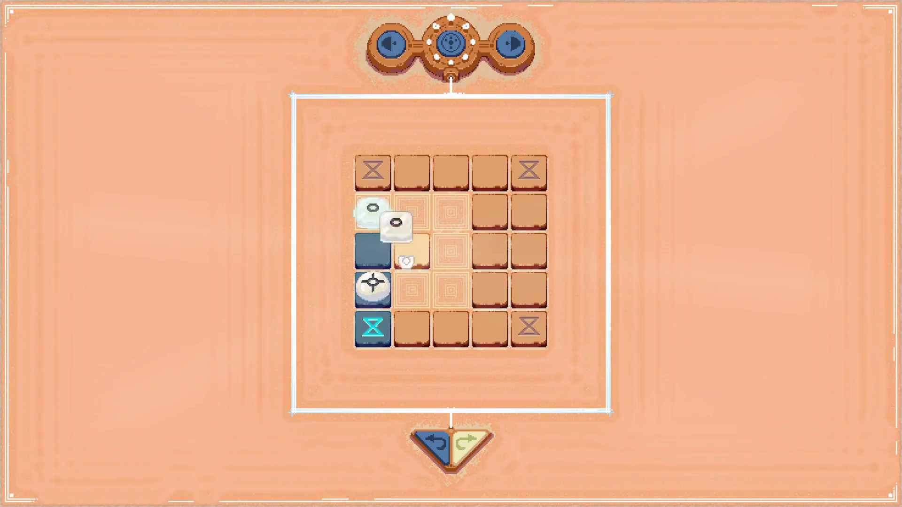
- Place the ring and compass pieces side by side on row 2, undoing once, then close the game
left_click_drag(373, 288, 488, 324)
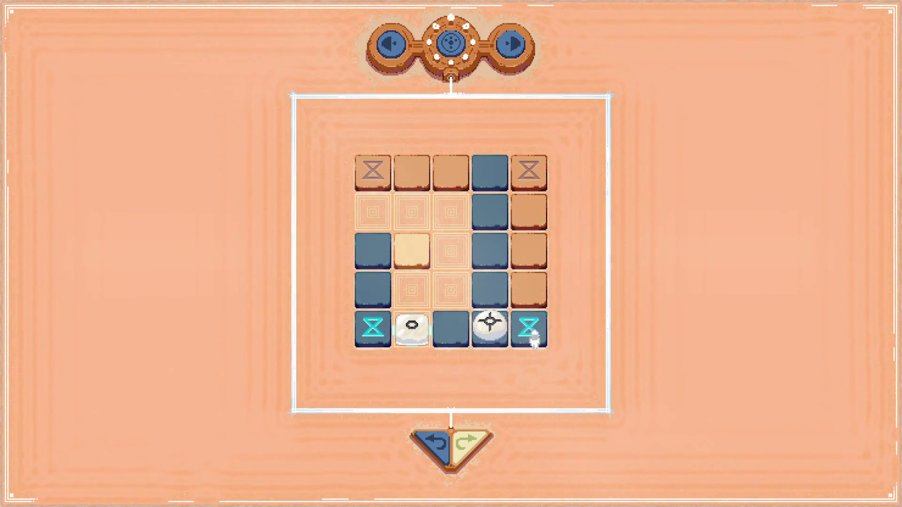
left_click_drag(413, 325, 489, 217)
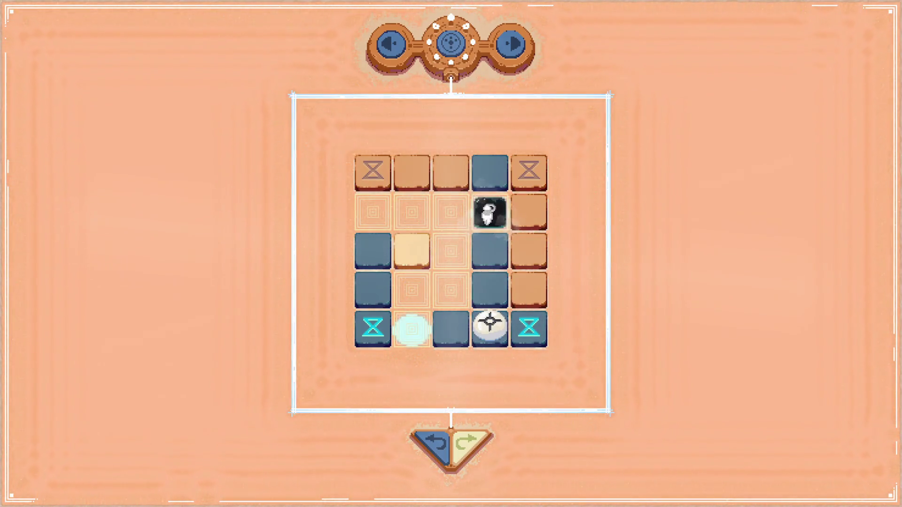
left_click_drag(419, 240, 386, 208)
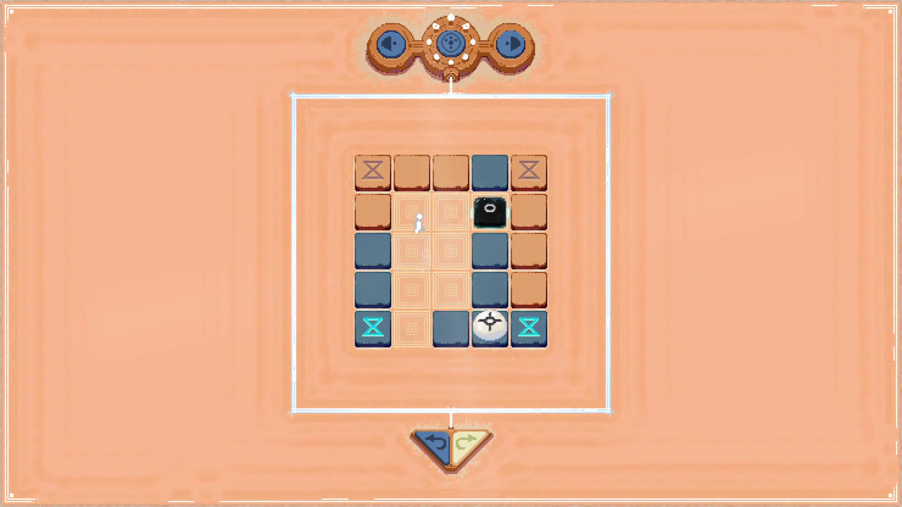
left_click_drag(489, 324, 527, 212)
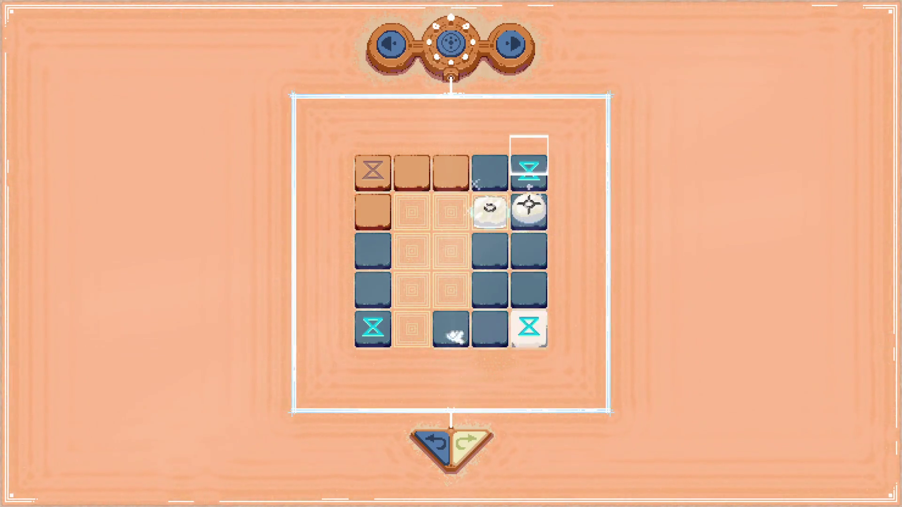
left_click(437, 442)
left_click(437, 442)
left_click_drag(411, 249, 411, 211)
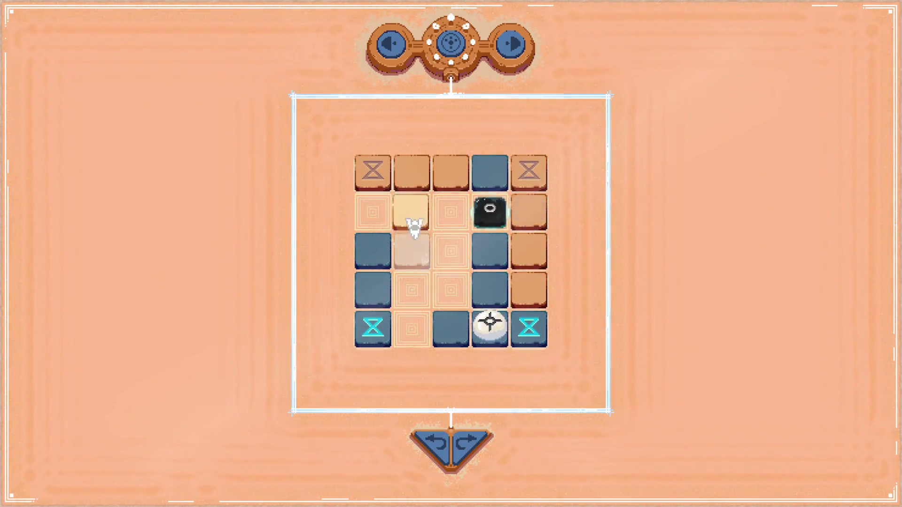
left_click_drag(489, 325, 527, 214)
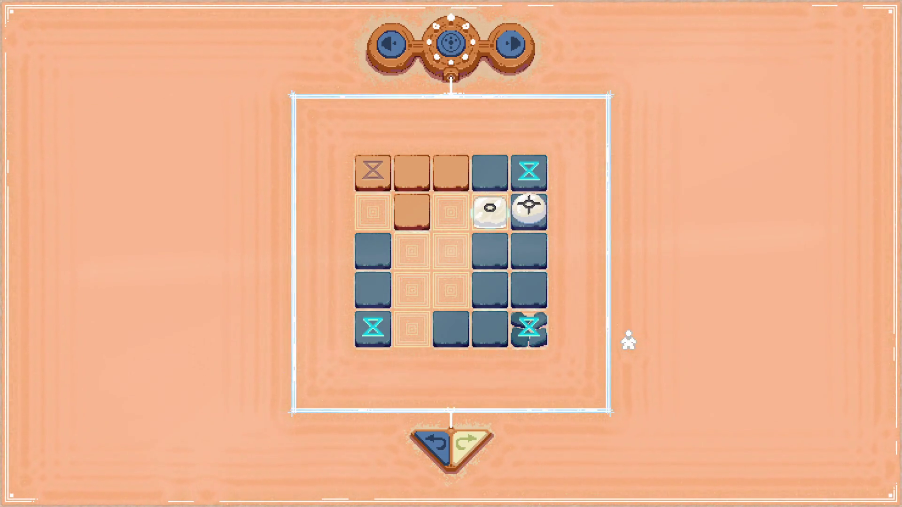
key("alt+F4")
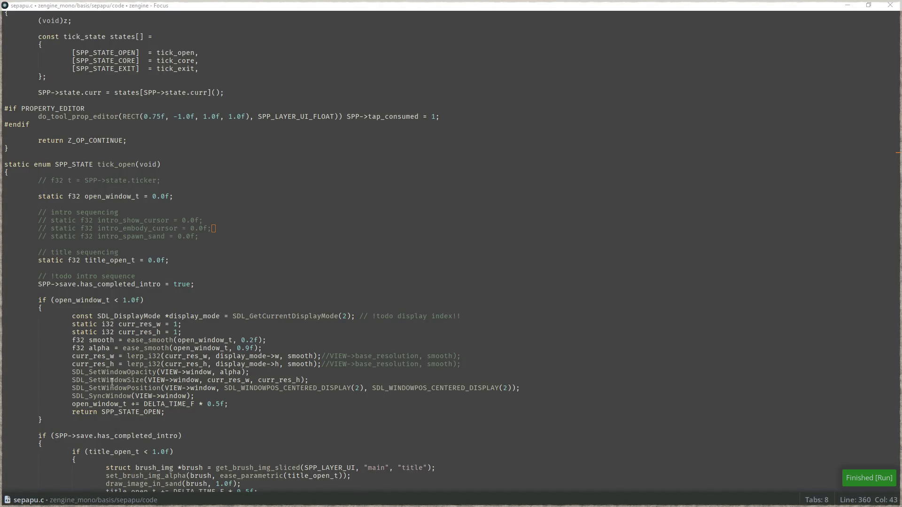
- Minimize the Focus editor, return to Blender and select the Channel 4 gameplay strip
left_click(850, 6)
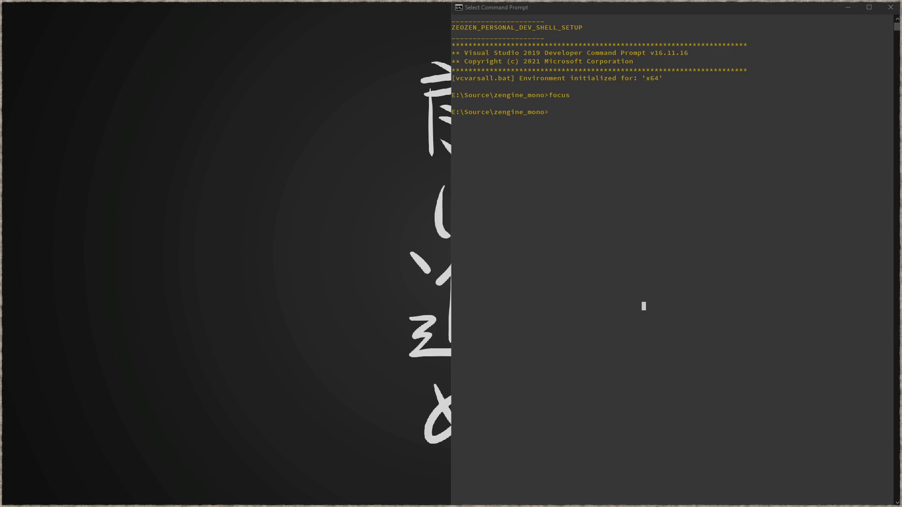
key("alt+Tab")
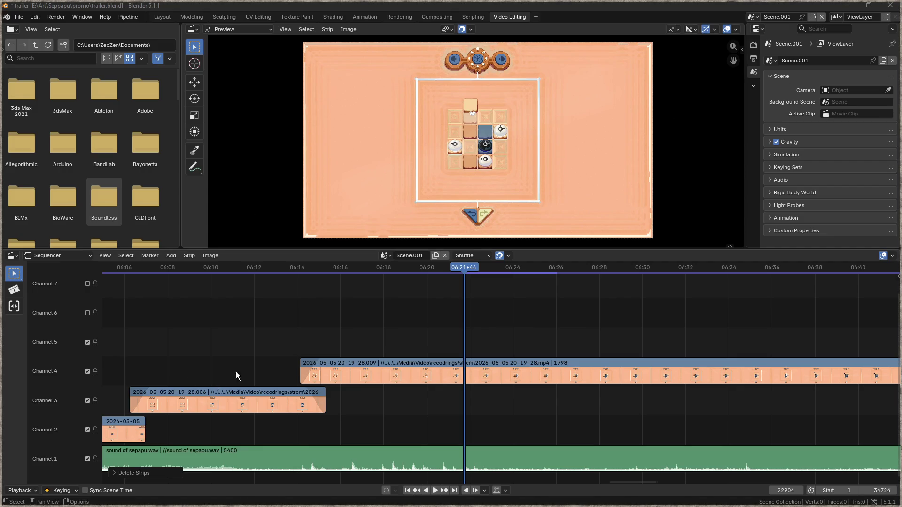
left_click(394, 363)
- Add the newest recording at about 06:19, delete its audio strip and place the video on Channel 5
mouse_move(472, 271)
left_mouse_down()
mouse_move(747, 275)
mouse_move(421, 271)
left_mouse_up()
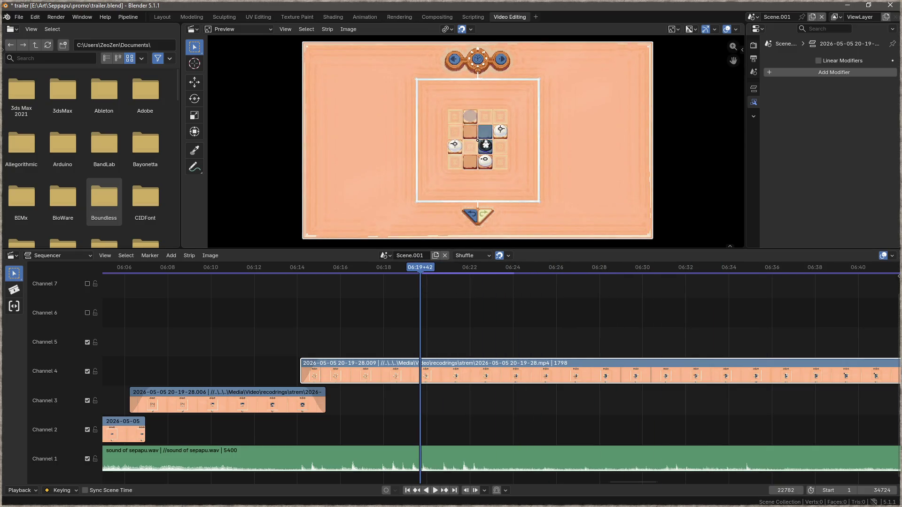
left_click_drag(518, 319, 521, 319)
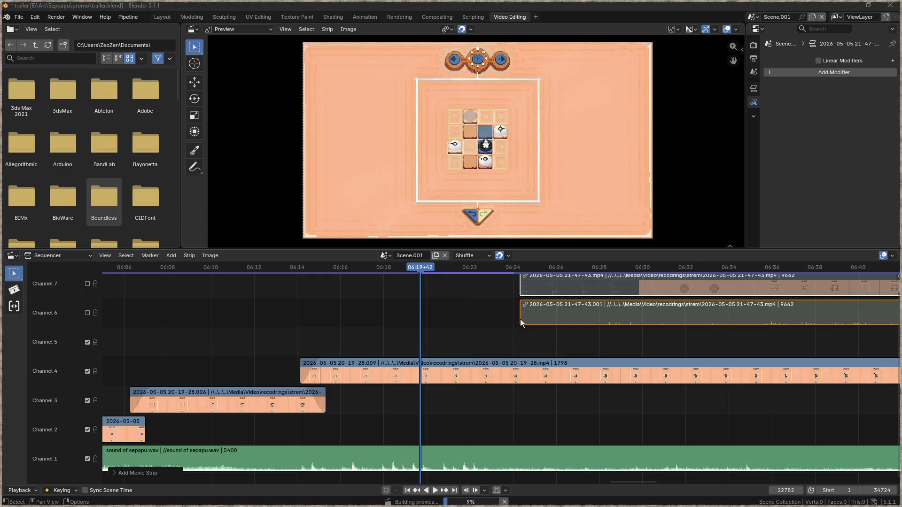
right_click(558, 305)
left_click(558, 305)
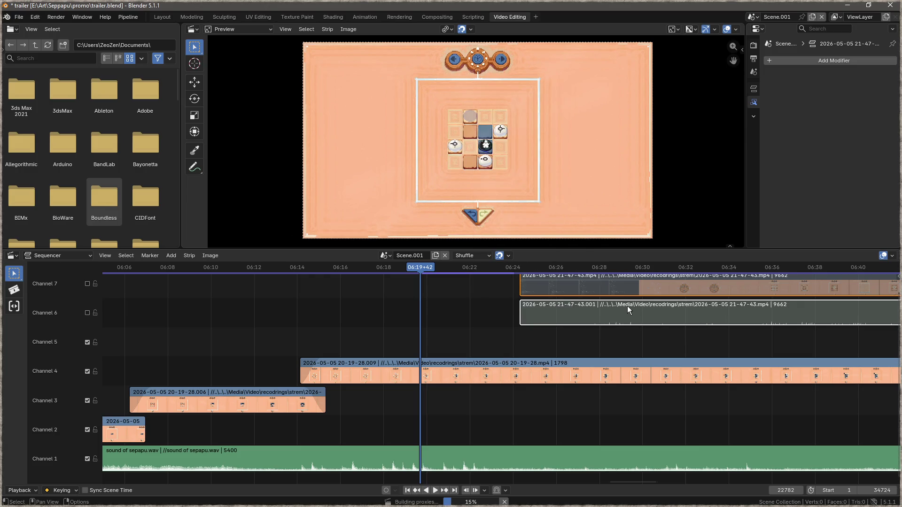
key("Delete")
mouse_move(650, 286)
left_mouse_down()
mouse_move(534, 325)
mouse_move(441, 334)
left_mouse_up()
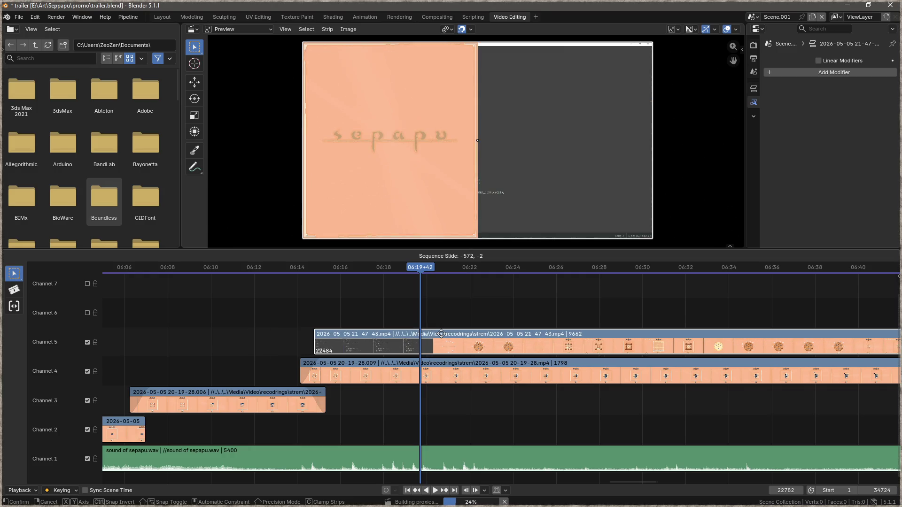
left_click(427, 334)
- Play back and scrub through the new clip from 06:35 to about 07:05
key("space")
left_click(458, 269)
mouse_move(458, 269)
left_mouse_down()
mouse_move(770, 283)
mouse_move(861, 296)
left_mouse_up()
left_click_drag(647, 306, 261, 314)
left_click_drag(770, 330, 540, 336)
left_click_drag(251, 272, 645, 291)
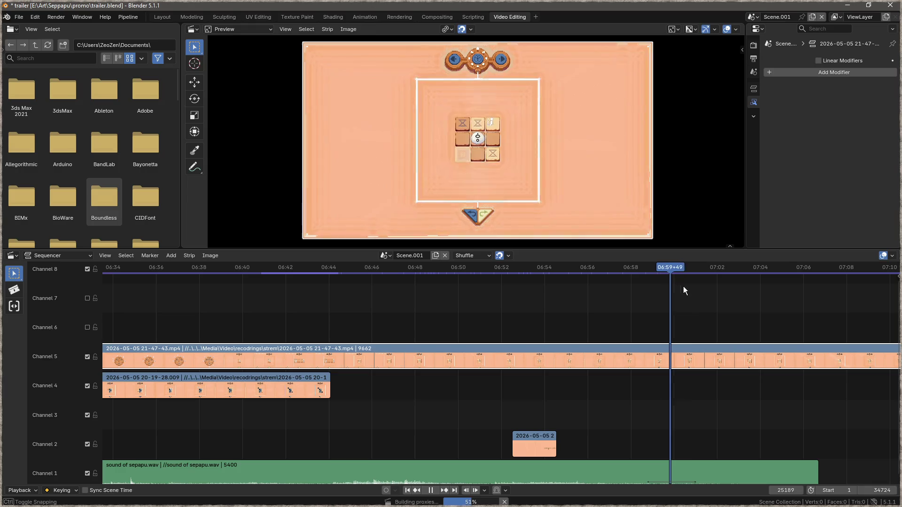
left_click_drag(646, 291, 793, 291)
mouse_move(651, 332)
left_mouse_down()
mouse_move(370, 332)
mouse_move(247, 274)
mouse_move(829, 310)
left_mouse_up()
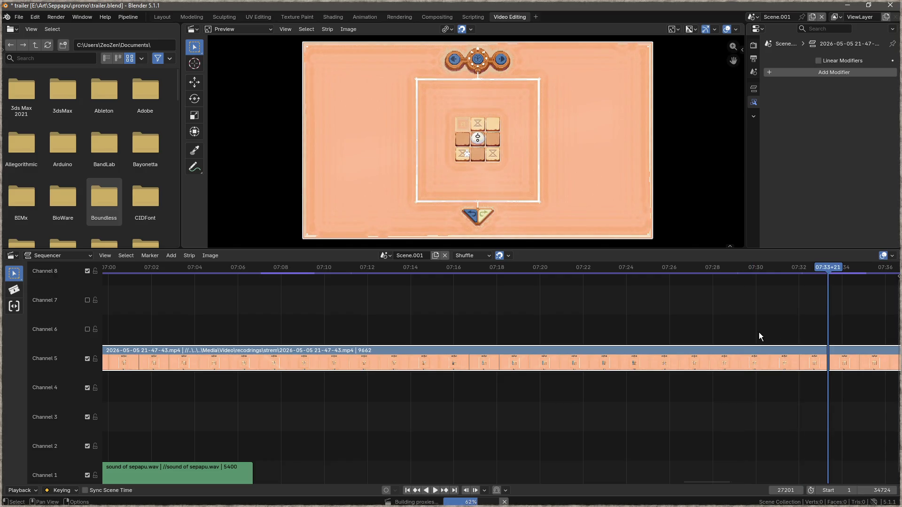
- Scrub to 08:09+16 where the new puzzle scene starts and split the Channel 5 strip with K
scroll(757, 332, "down", 2)
scroll(760, 332, "down", 1)
mouse_move(761, 332)
left_mouse_down()
mouse_move(319, 276)
mouse_move(834, 283)
left_mouse_up()
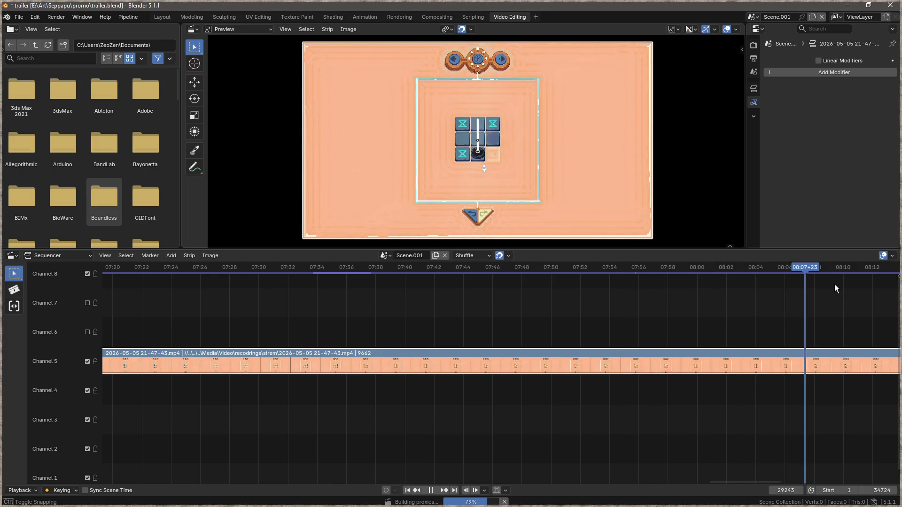
left_click_drag(649, 322, 505, 323)
mouse_move(512, 272)
left_mouse_down()
mouse_move(553, 271)
mouse_move(506, 274)
left_mouse_up()
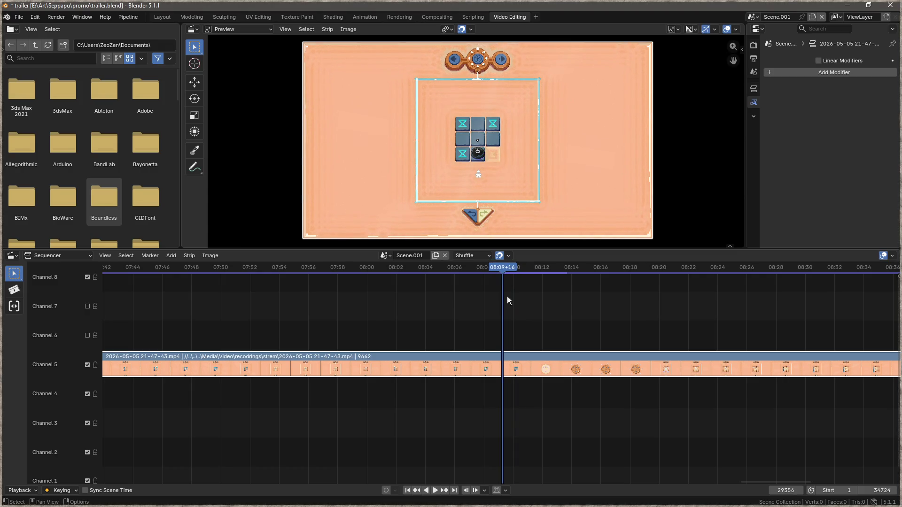
key("k")
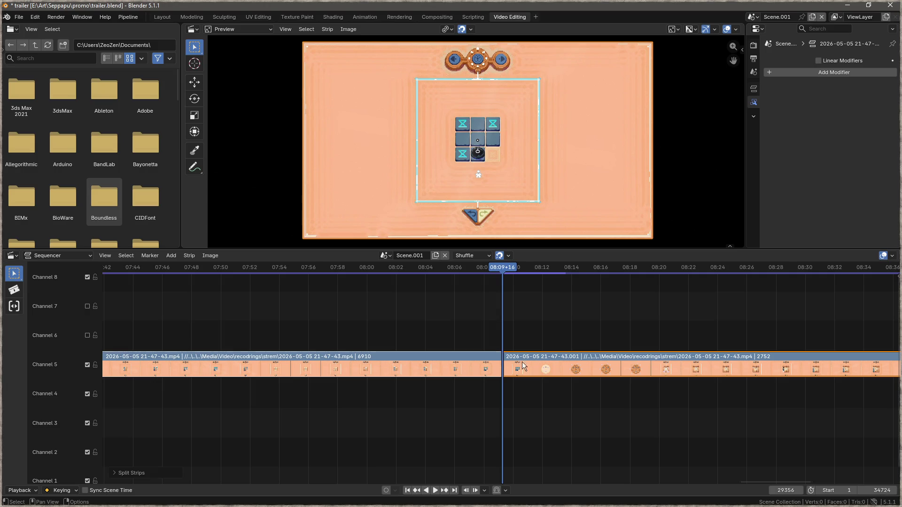
- Split the Channel 5 gameplay clip at 07:52 and delete the left piece
left_click(464, 359)
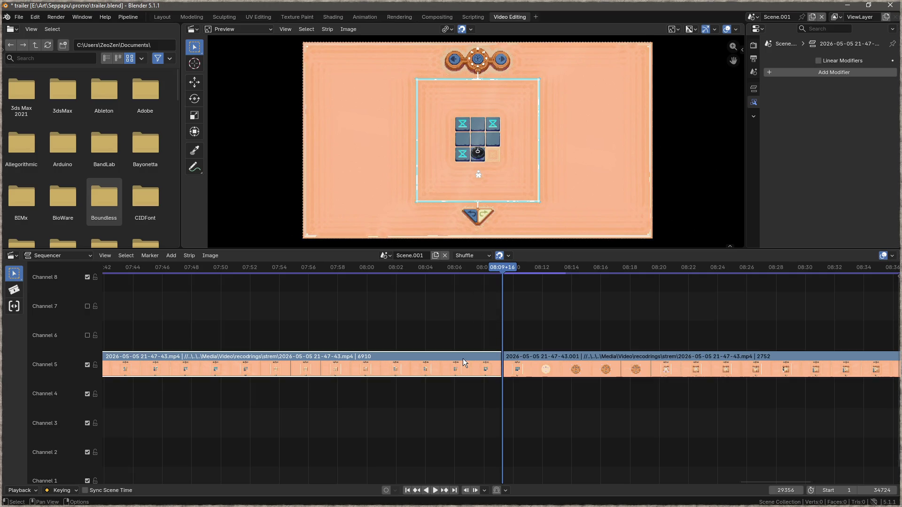
mouse_move(504, 269)
left_mouse_down()
mouse_move(413, 265)
mouse_move(247, 221)
left_mouse_up()
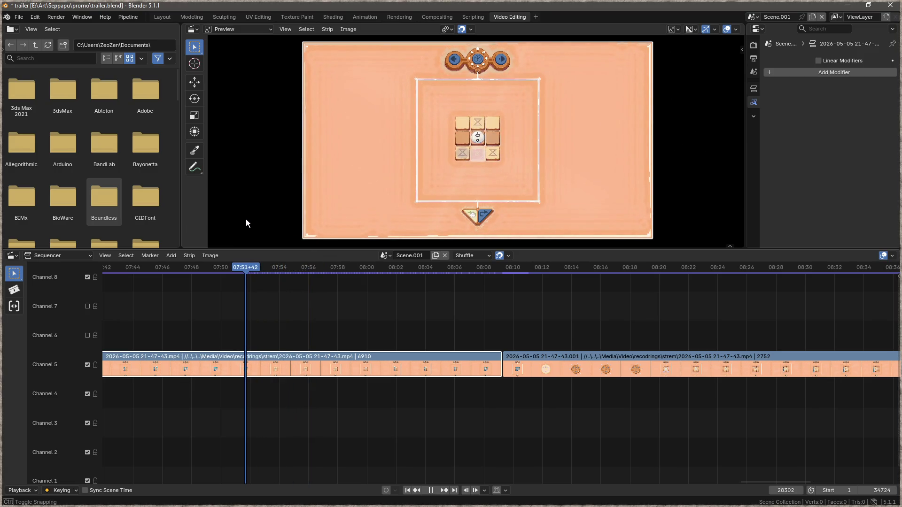
left_click_drag(246, 223, 255, 221)
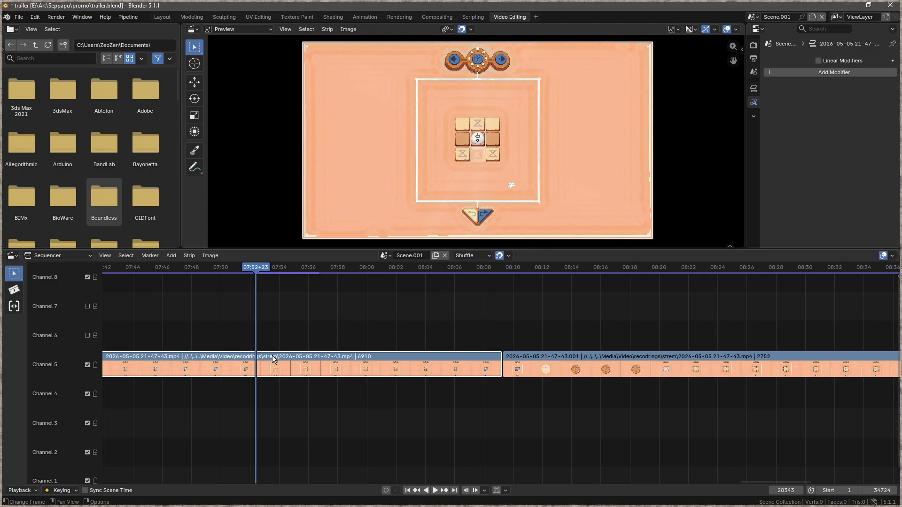
key("k")
left_click(235, 360)
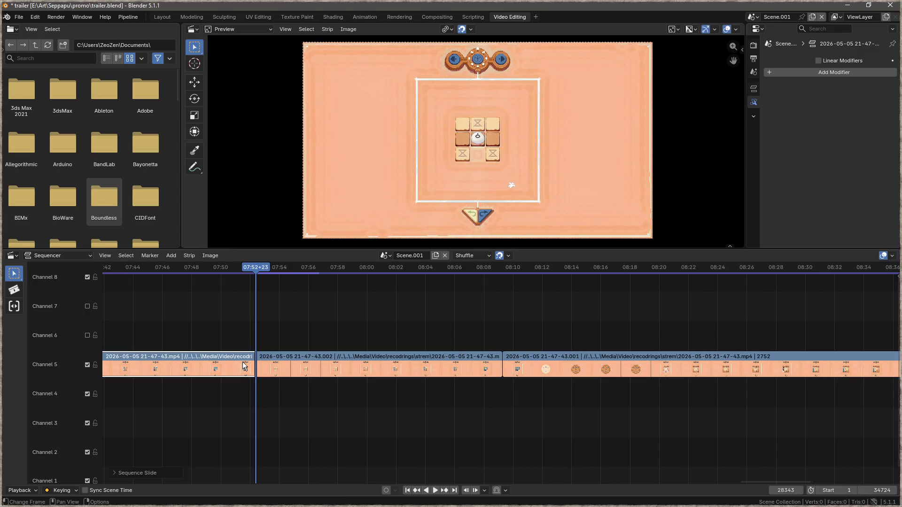
key("Delete")
- Move the remaining piece onto Channel 3, ending with the Channel 4 clip, and review from 06:09
left_click(267, 360)
scroll(517, 350, "down", 3)
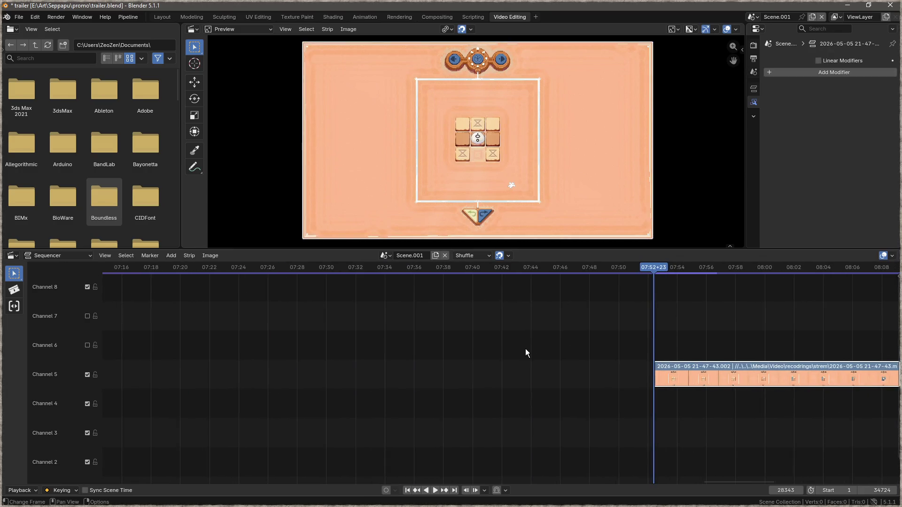
scroll(515, 348, "down", 3)
scroll(606, 342, "left", 5)
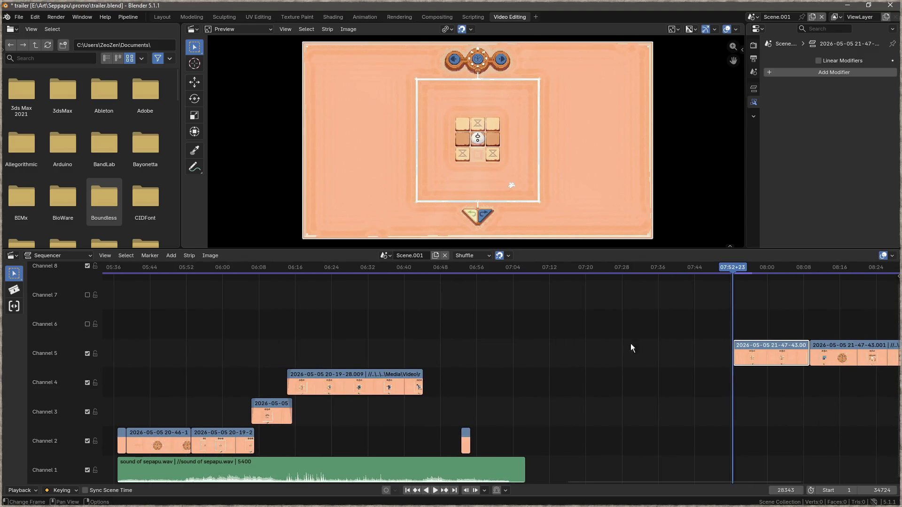
left_click_drag(758, 348, 295, 357)
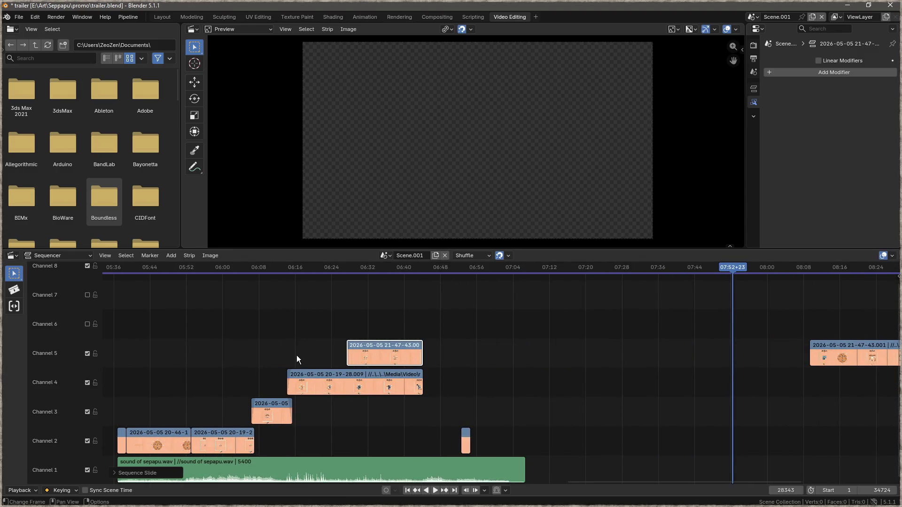
left_click_drag(369, 344, 369, 404)
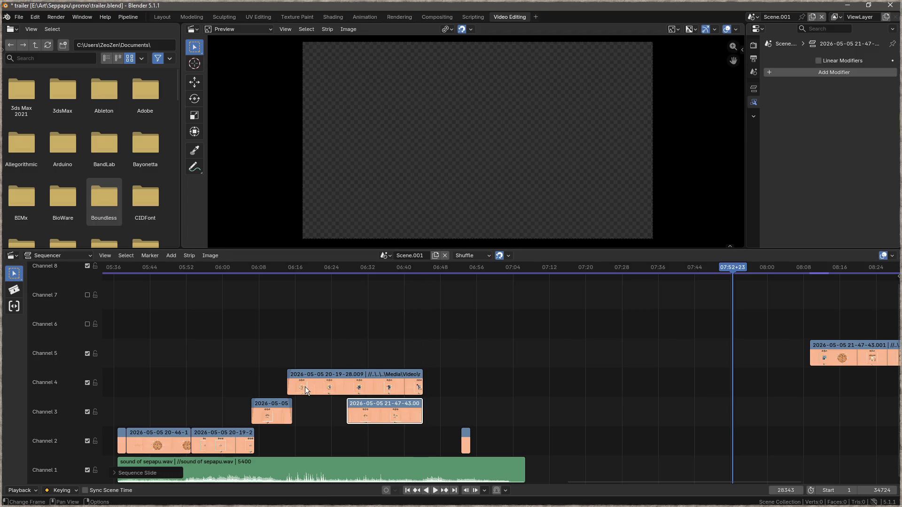
scroll(309, 413, "up", 3)
scroll(327, 408, "up", 3)
scroll(422, 401, "up", 2)
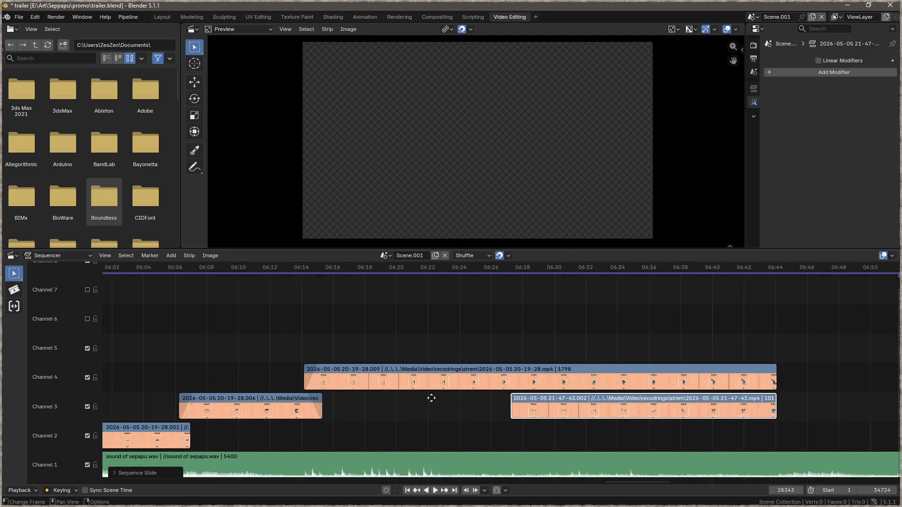
left_click(249, 267)
key("space")
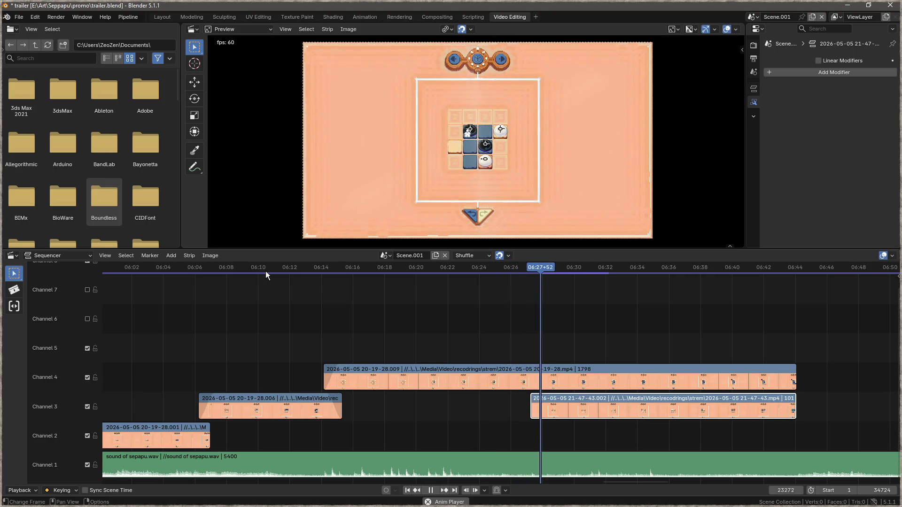
key("space")
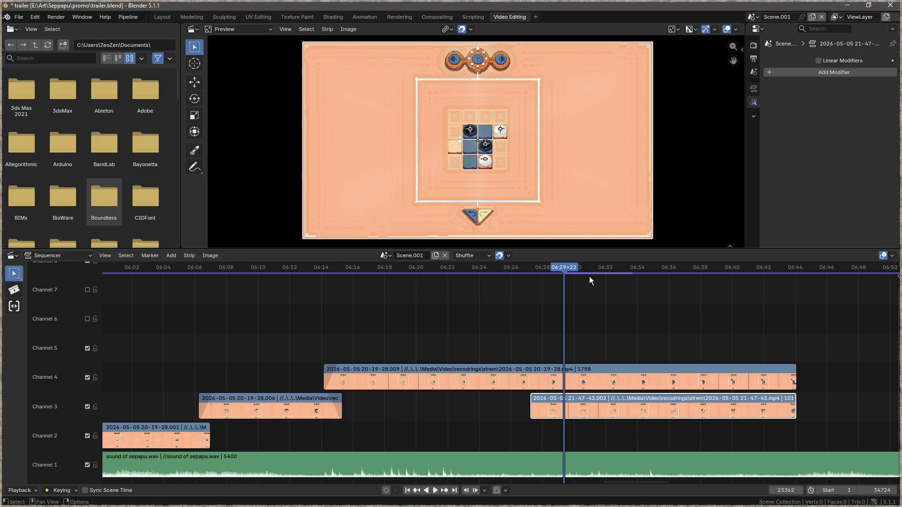
left_click(282, 274)
key("space")
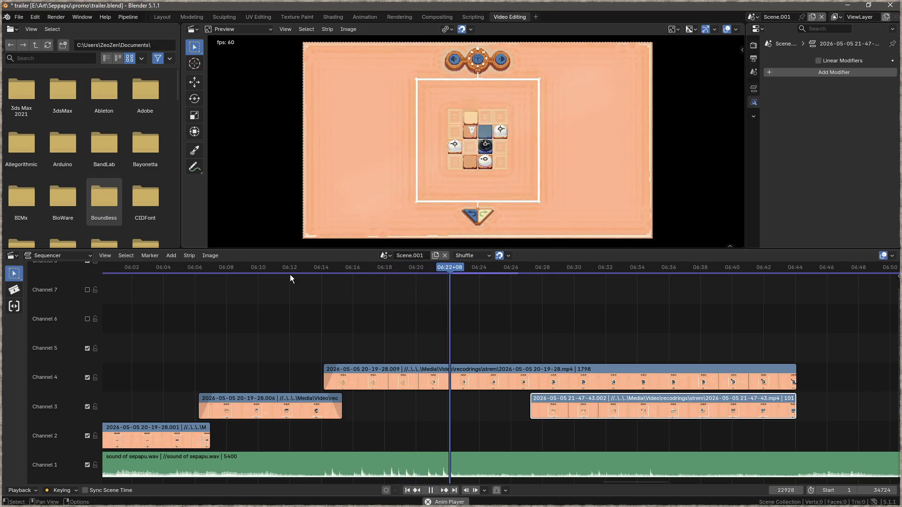
key("space")
left_click_drag(464, 269, 448, 270)
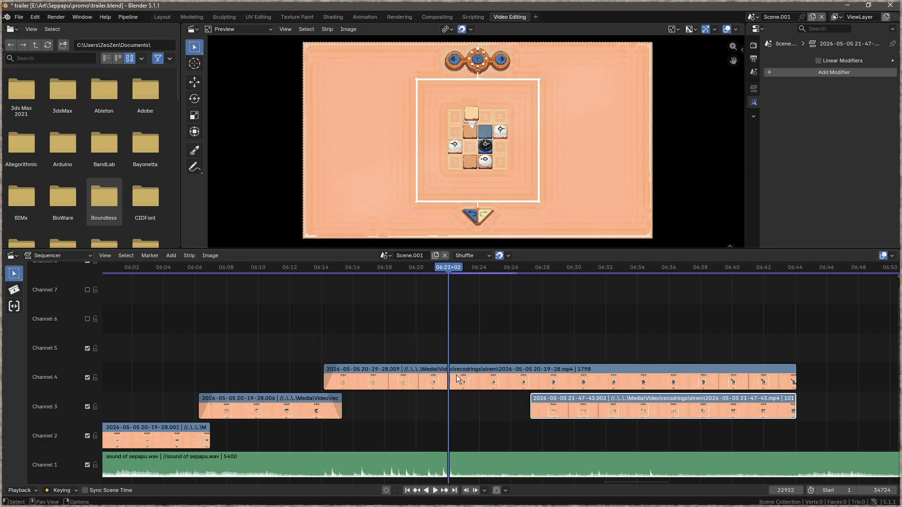
key("k")
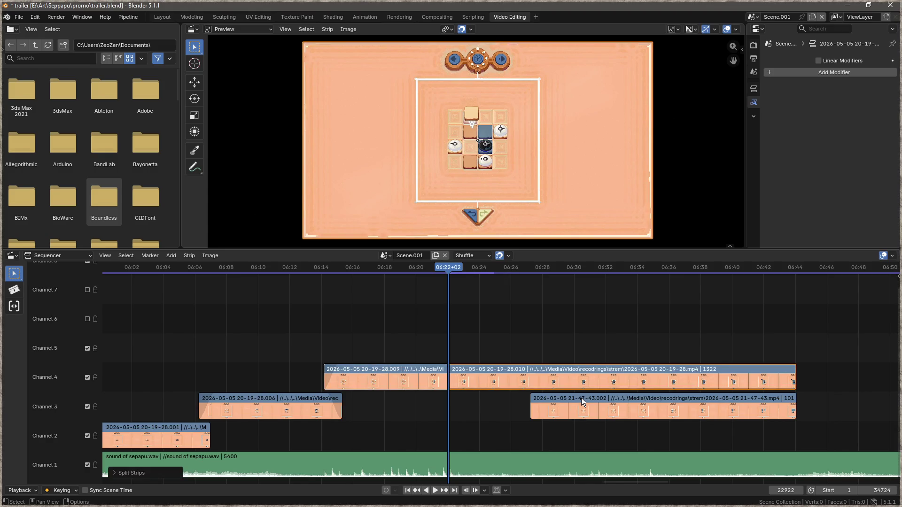
- Put the 21-47-43.002 clip on Channel 5 with a fade in, and fade out the earlier Channel 4 piece
left_click_drag(574, 398, 469, 342)
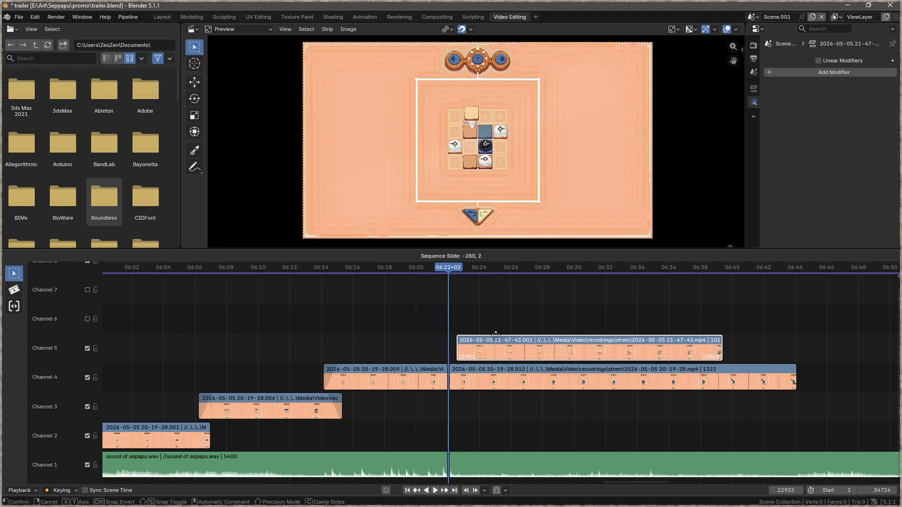
right_click(469, 343)
mouse_move(446, 248)
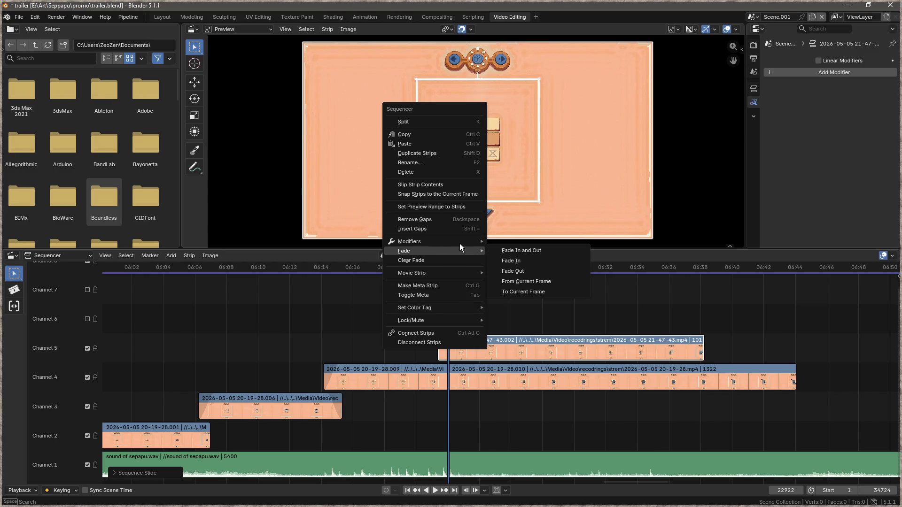
left_click(514, 261)
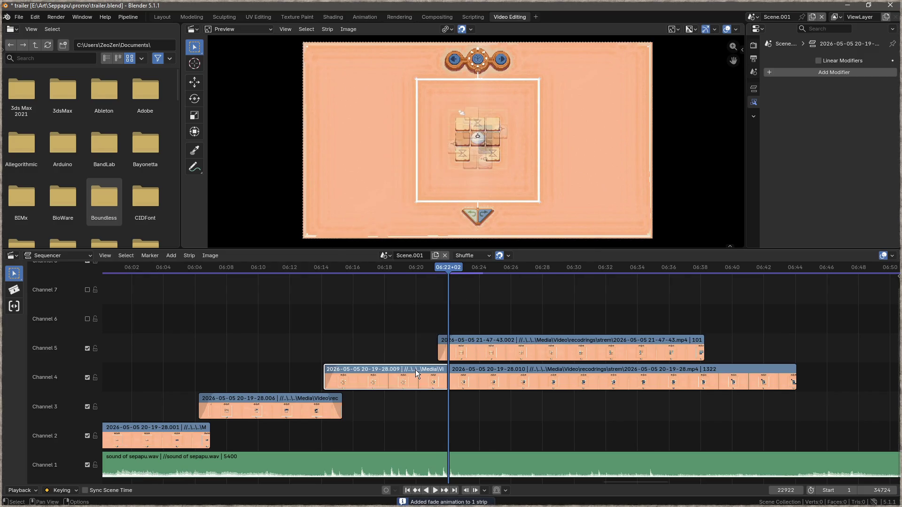
right_click(415, 370)
mouse_move(393, 369)
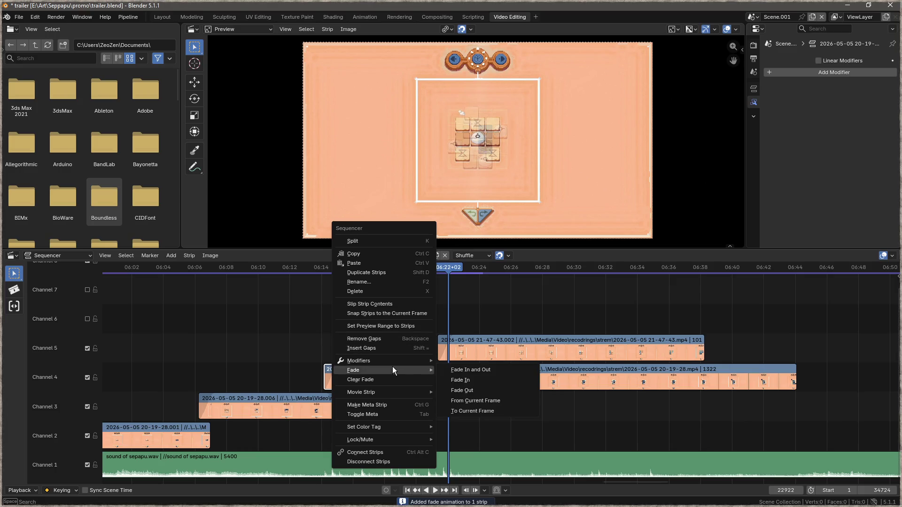
left_click(479, 389)
- Play back the crossfade from 06:14
left_click(460, 340)
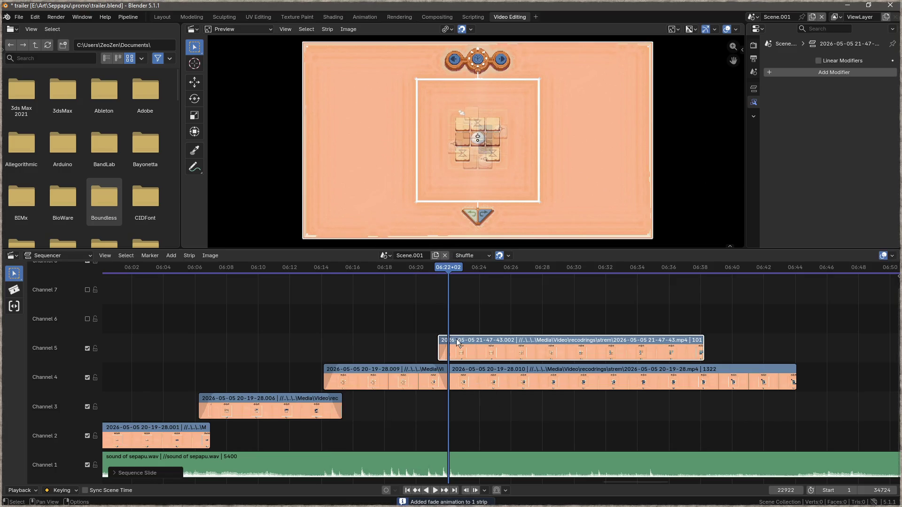
left_click(332, 269)
key("space")
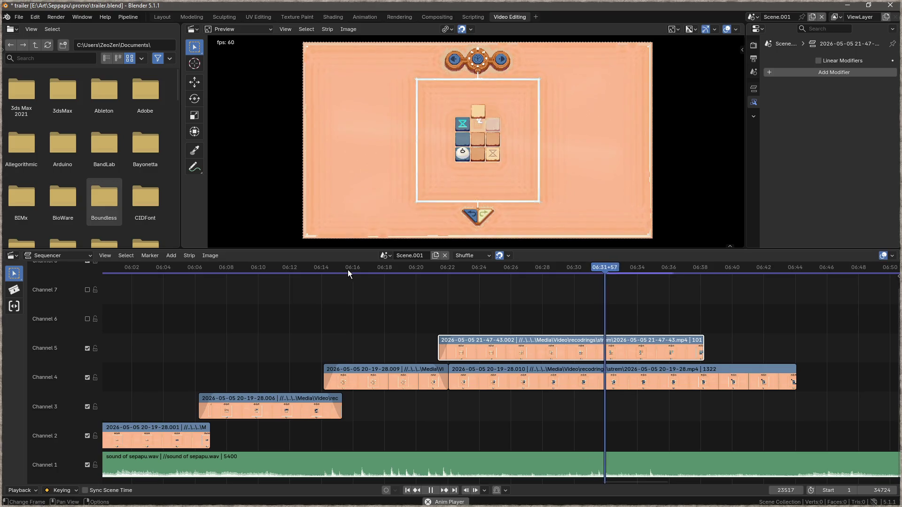
key("space")
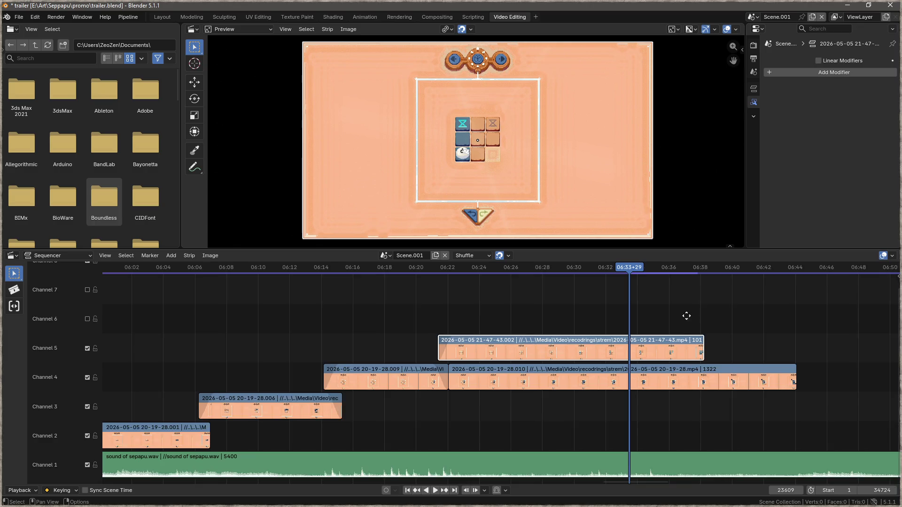
- Split the Channel 4 and 5 clips at the playhead and select the later 21-47-43.001 clip
left_click_drag(693, 316, 366, 343)
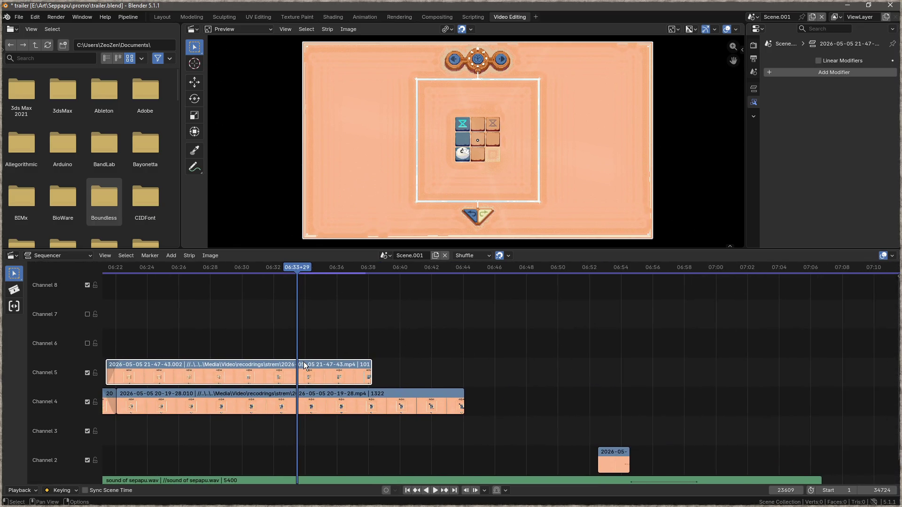
key("k")
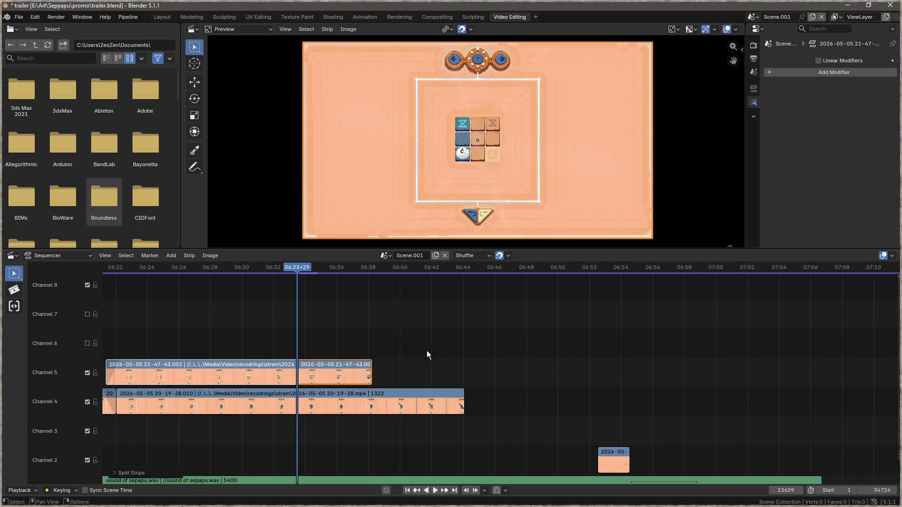
scroll(583, 354, "down", 3)
scroll(775, 350, "down", 2)
scroll(583, 360, "right", 6)
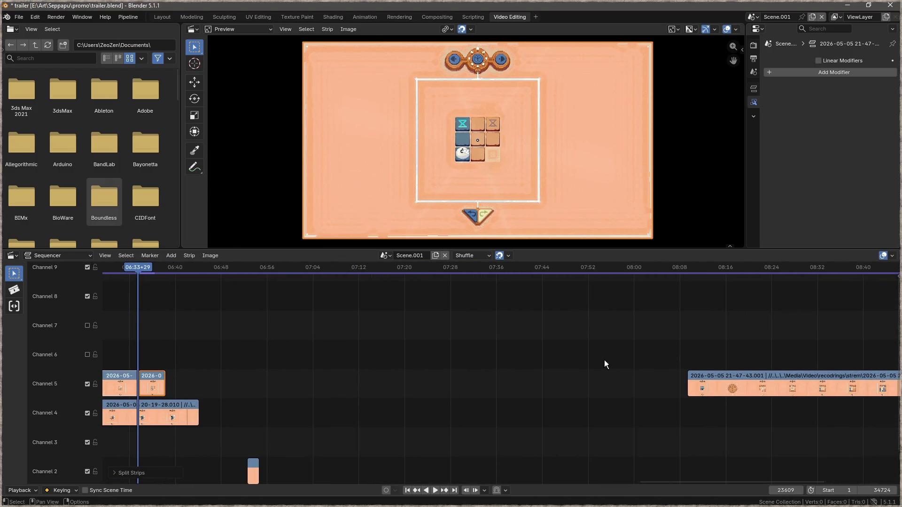
scroll(475, 357, "right", 5)
left_click(503, 355)
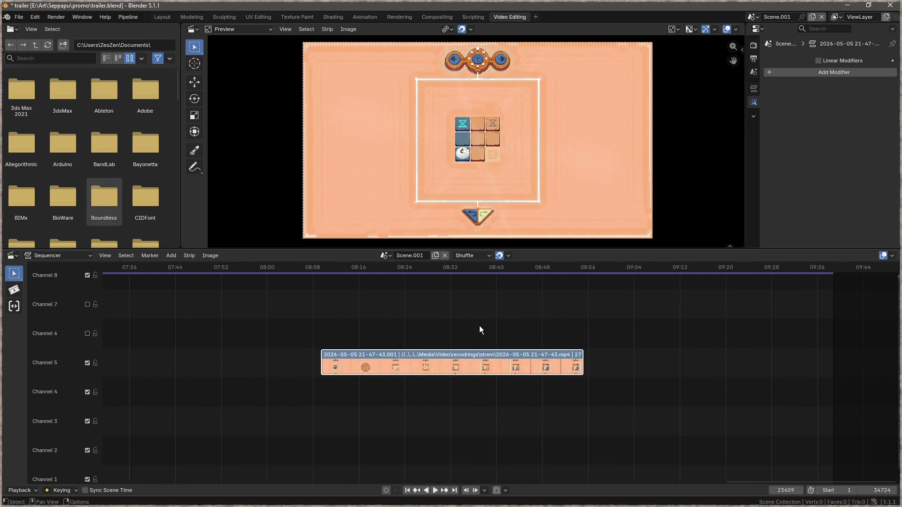
left_click_drag(582, 362, 591, 376)
left_click_drag(482, 328, 510, 330)
- Cut the later clip at a new point, delete its left piece, and slide the remainder earlier
left_click_drag(493, 269, 389, 278)
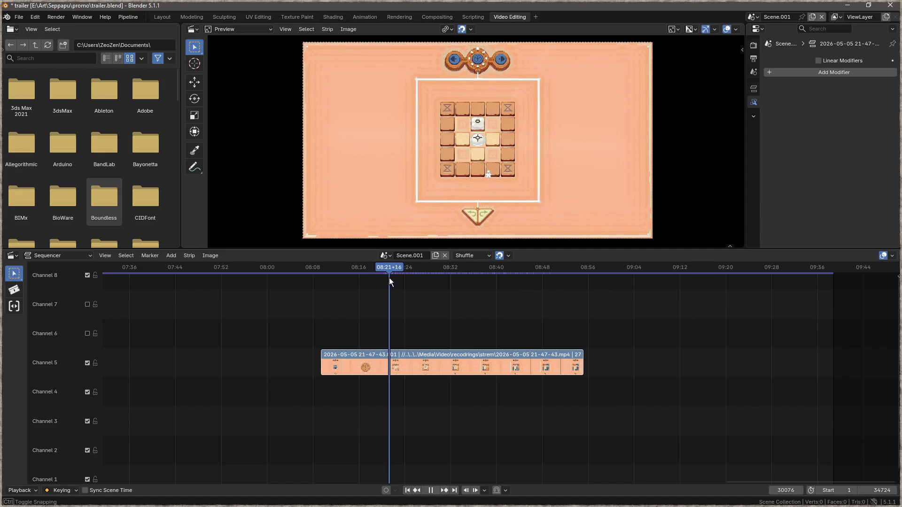
key("k")
left_click(359, 359)
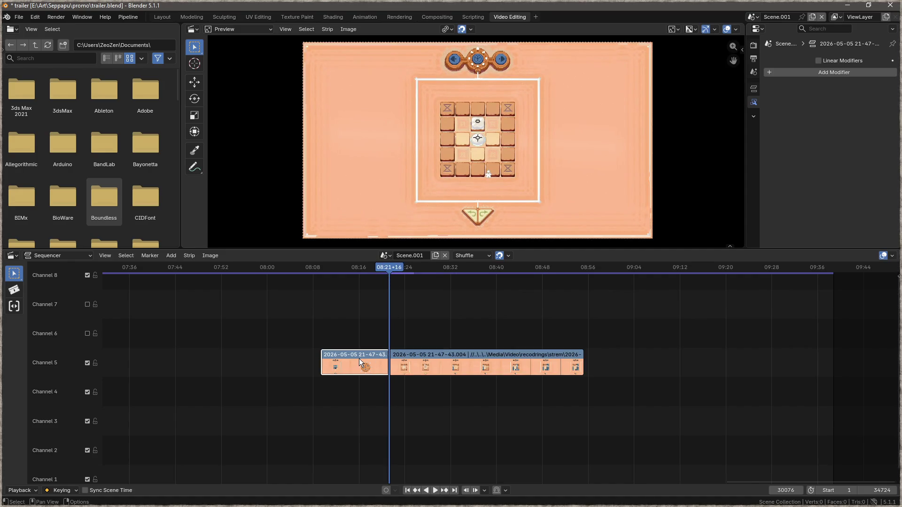
key("Delete")
left_click_drag(418, 359, 130, 339)
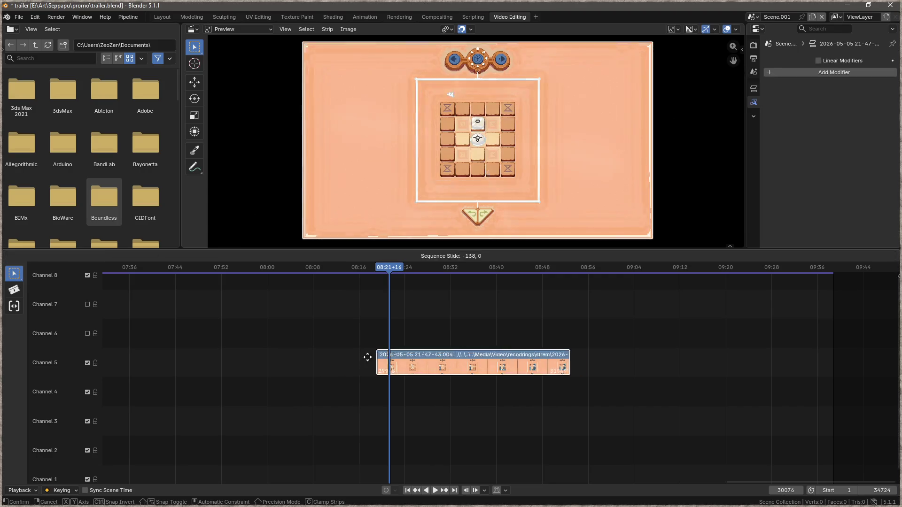
scroll(130, 339, "left", 10)
left_click_drag(748, 335, 451, 393)
- Place the trimmed clip on Channel 6
scroll(451, 392, "up", 3)
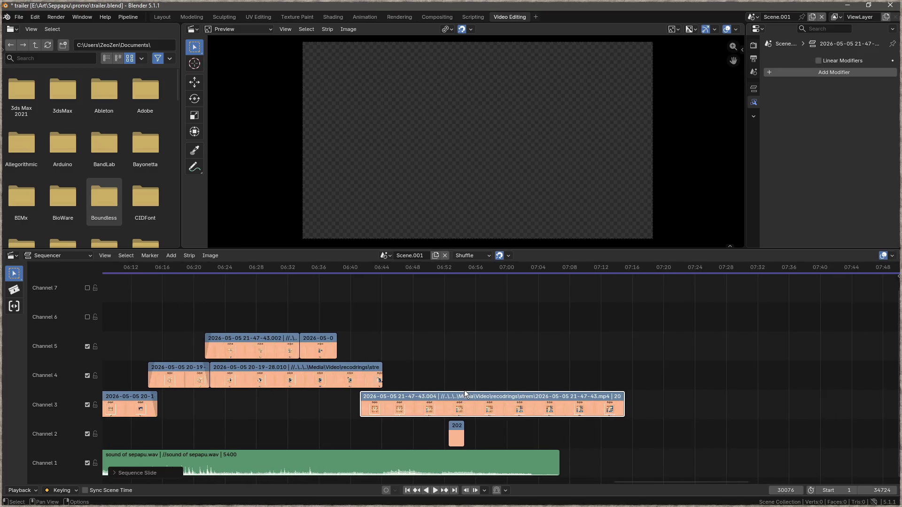
scroll(463, 390, "left", 5)
scroll(676, 380, "up", 2)
scroll(610, 413, "right", 3)
left_click_drag(604, 422, 534, 339)
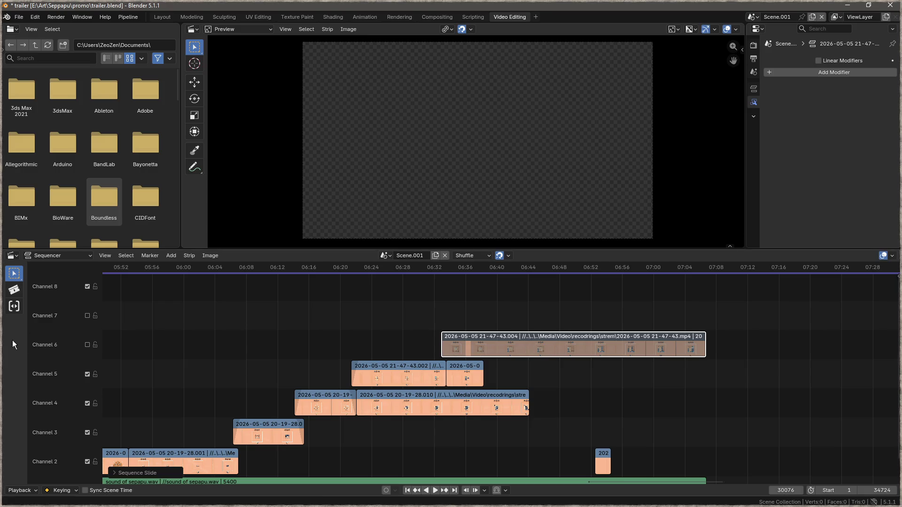
left_click(87, 346)
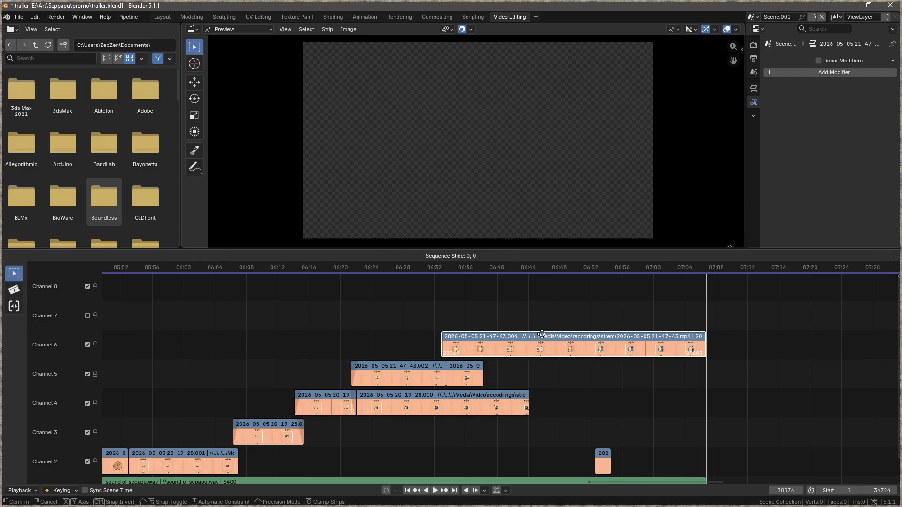
- Add a fade in and a fade out to the Channel 6 clip
right_click(484, 337)
mouse_move(452, 337)
left_click(576, 348)
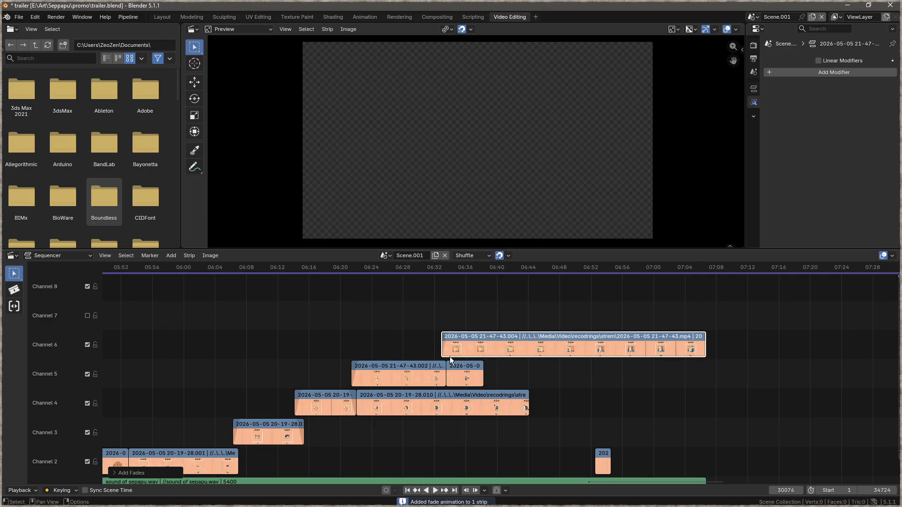
right_click(407, 365)
mouse_move(416, 366)
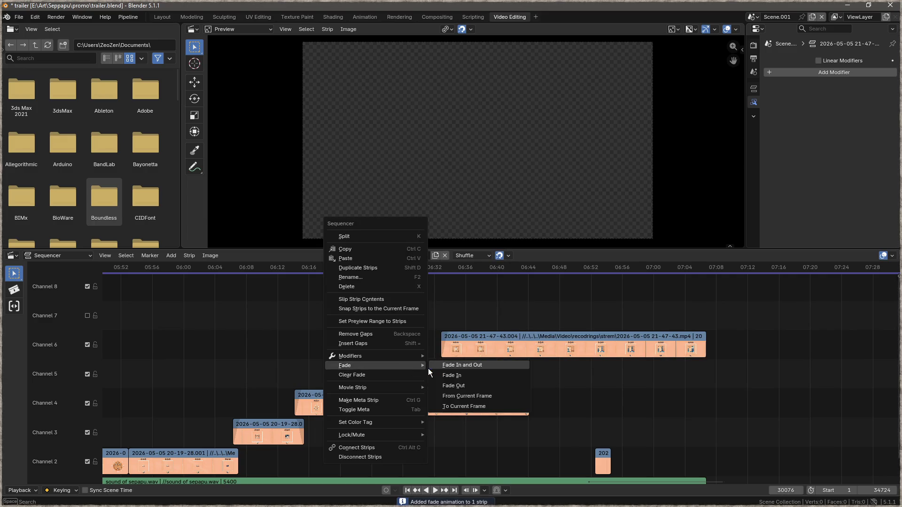
left_click(451, 386)
- Slide the Channel 6 clip slightly earlier, overlapping Channel 5, and set the playhead near 06:20
scroll(433, 337, "up", 1)
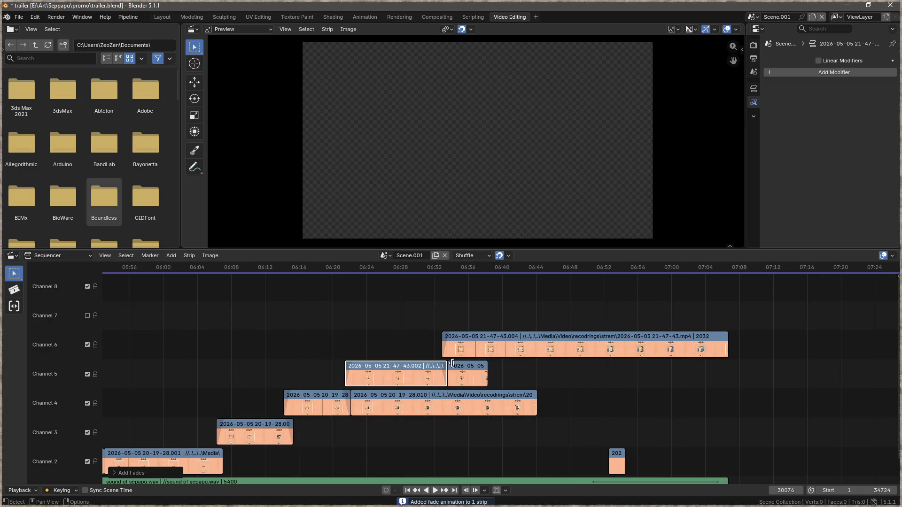
scroll(458, 359, "up", 3)
scroll(466, 340, "up", 2)
left_click_drag(457, 336, 449, 342)
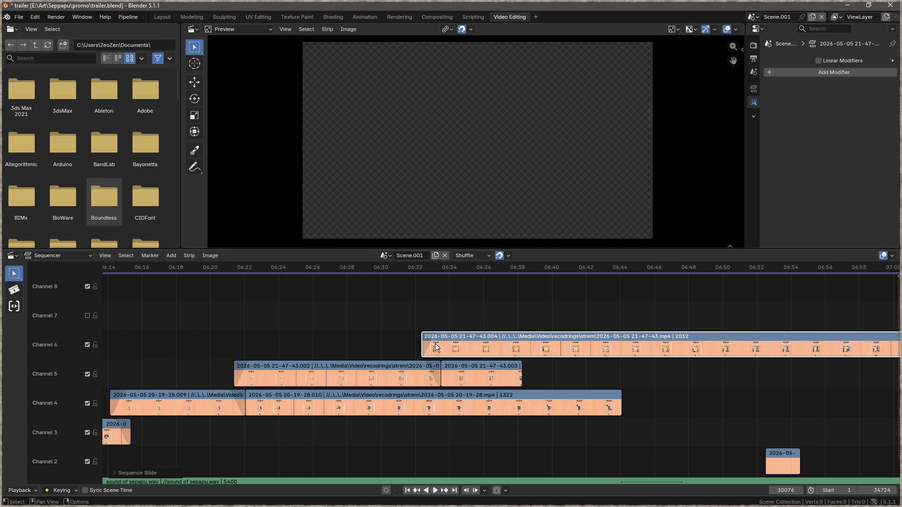
left_click(227, 266)
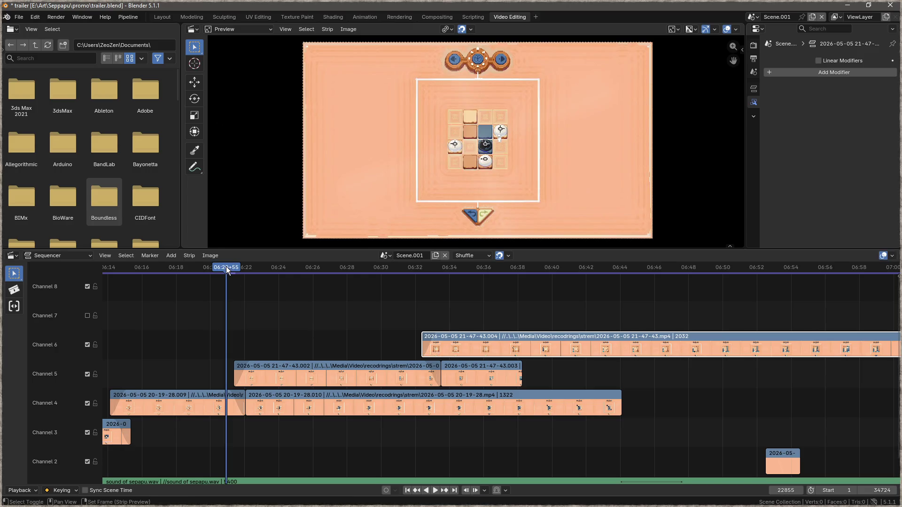
- Play the montage and stop at about 06:44
key("space")
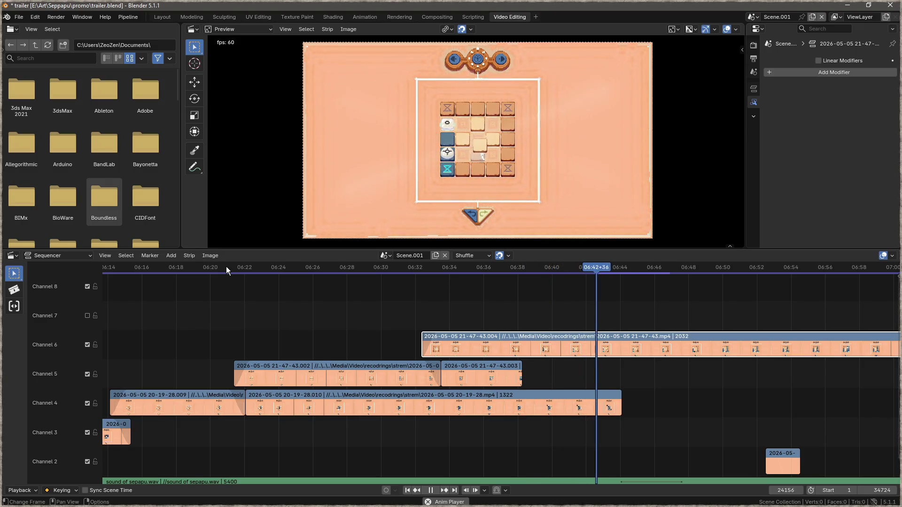
key("space")
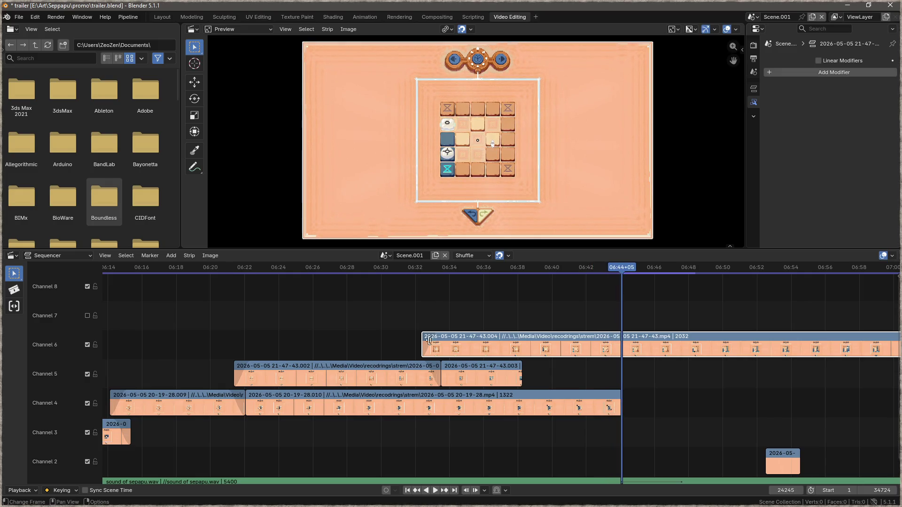
left_click_drag(660, 407, 543, 378)
key("space")
key("space")
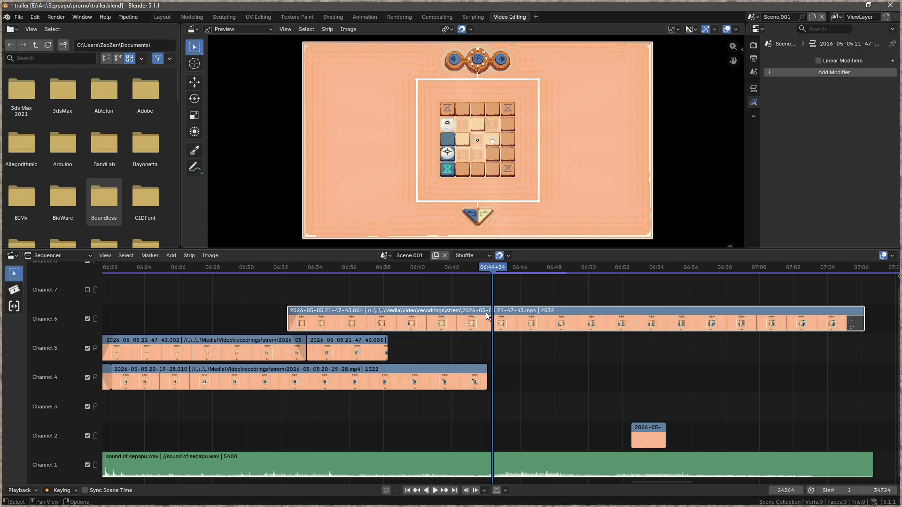
- Cut the Channel 6 clip at 06:44+00 and delete the pieces after the cut
key("k")
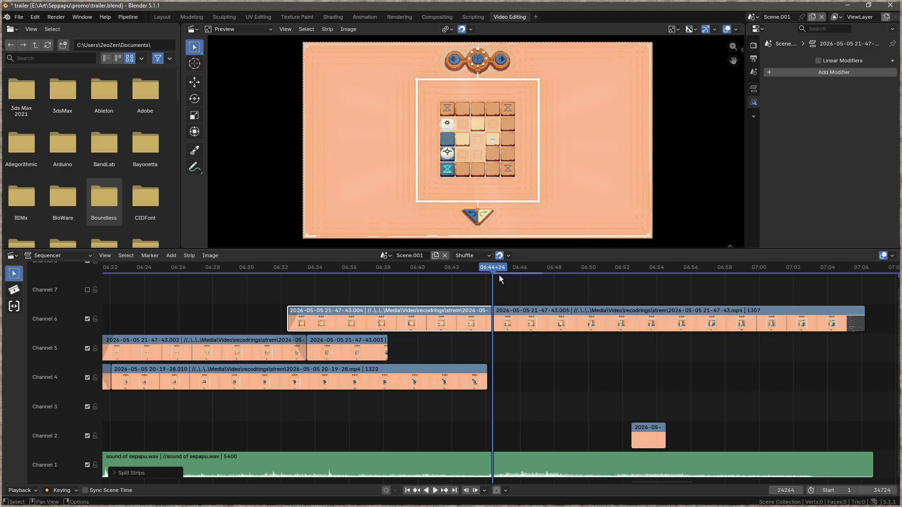
left_click_drag(498, 268, 486, 269)
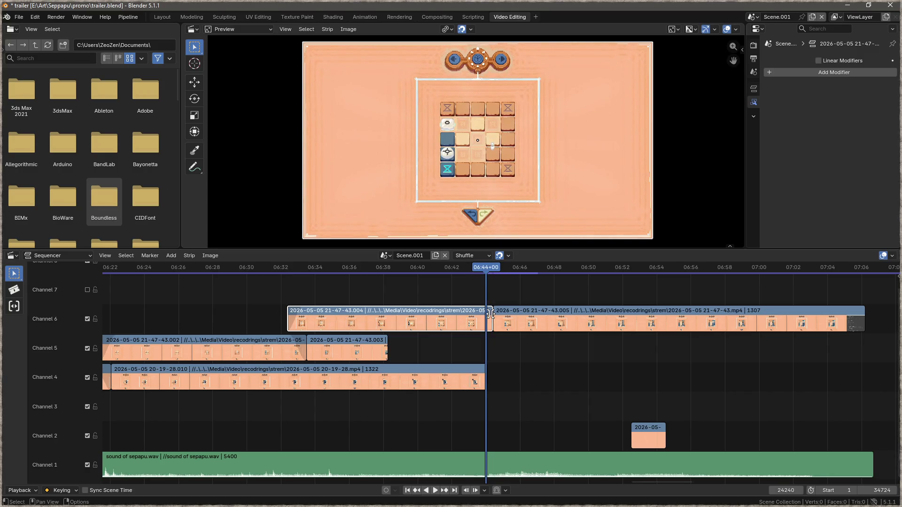
key("k")
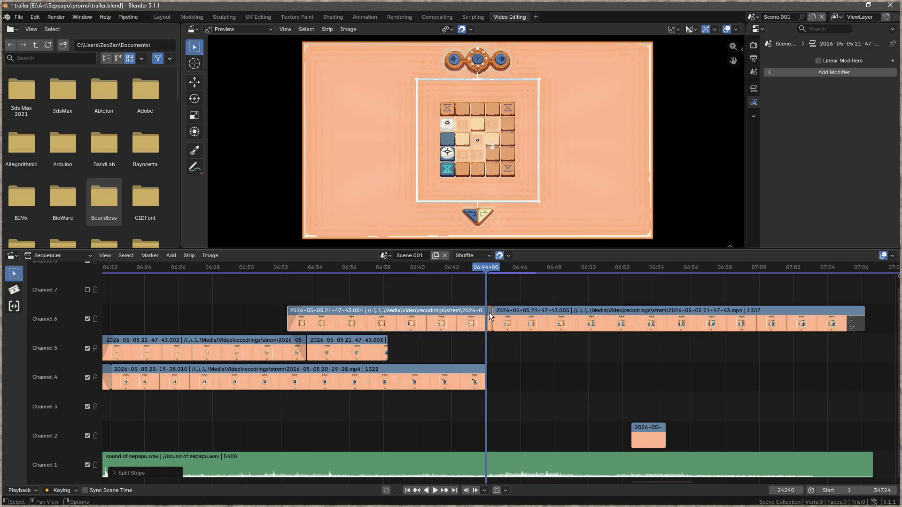
key("Delete")
mouse_move(499, 312)
left_mouse_down()
mouse_move(713, 328)
mouse_move(540, 321)
left_mouse_up()
key("Delete")
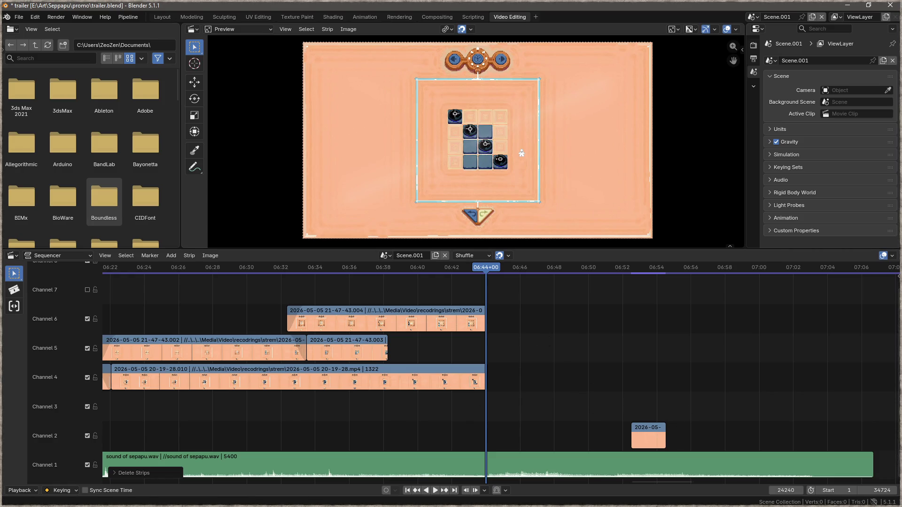
- Switch to the game's code and build and launch it with F5
key("alt+Tab")
left_click(387, 255)
key("F5")
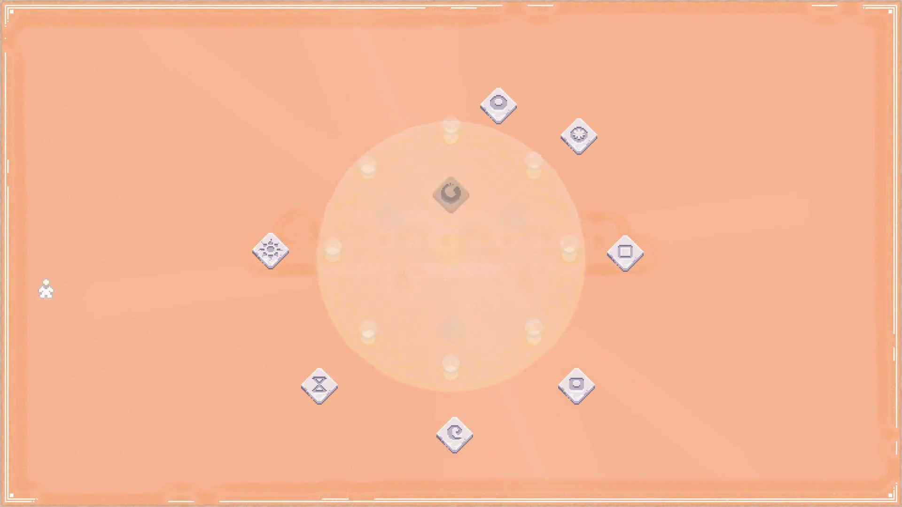
- Reveal the board and place the swirl, flower, square and sun tiles on its cells
key("Down")
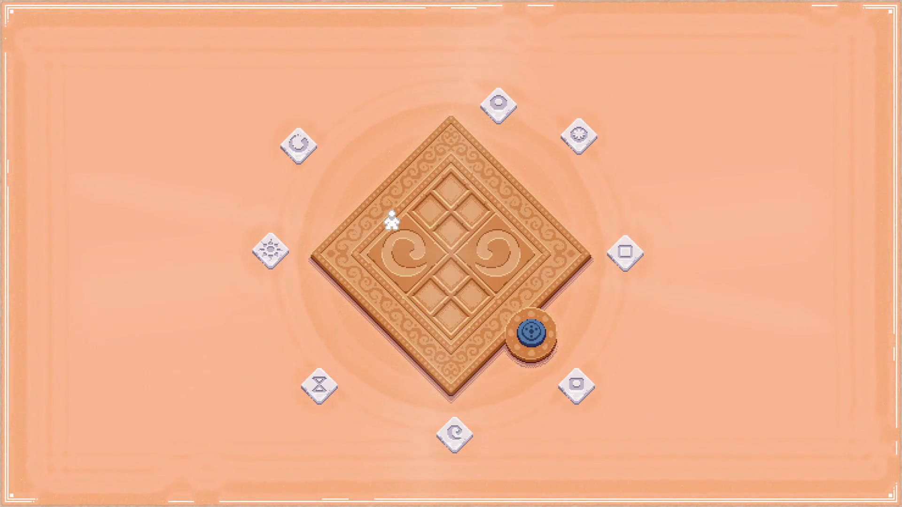
mouse_move(324, 151)
left_mouse_down()
mouse_move(452, 235)
mouse_move(331, 164)
left_mouse_up()
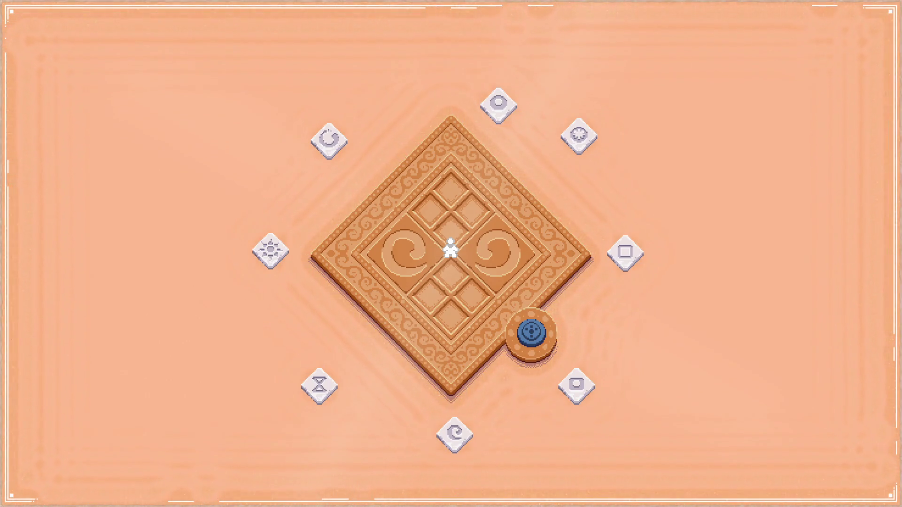
left_click_drag(329, 141, 470, 188)
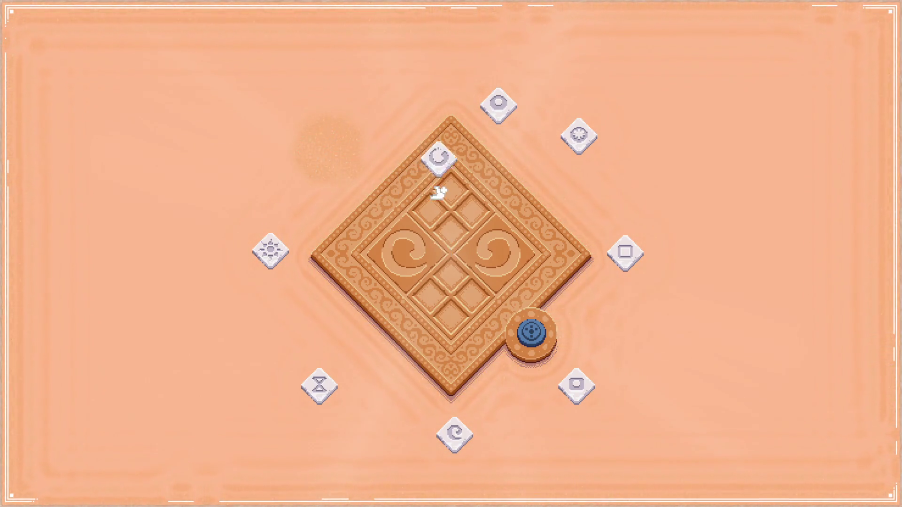
left_click_drag(579, 137, 476, 227)
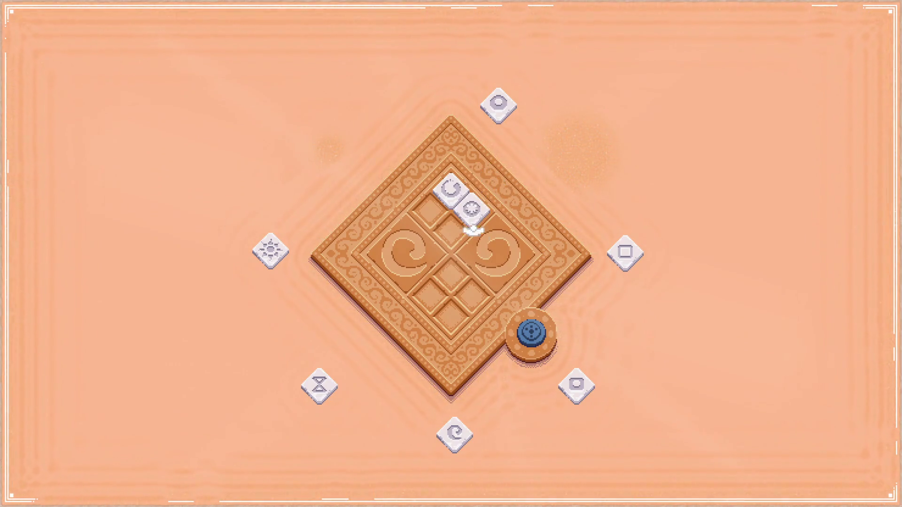
left_click_drag(573, 358, 469, 293)
left_click_drag(451, 190, 447, 228)
left_click_drag(281, 250, 430, 296)
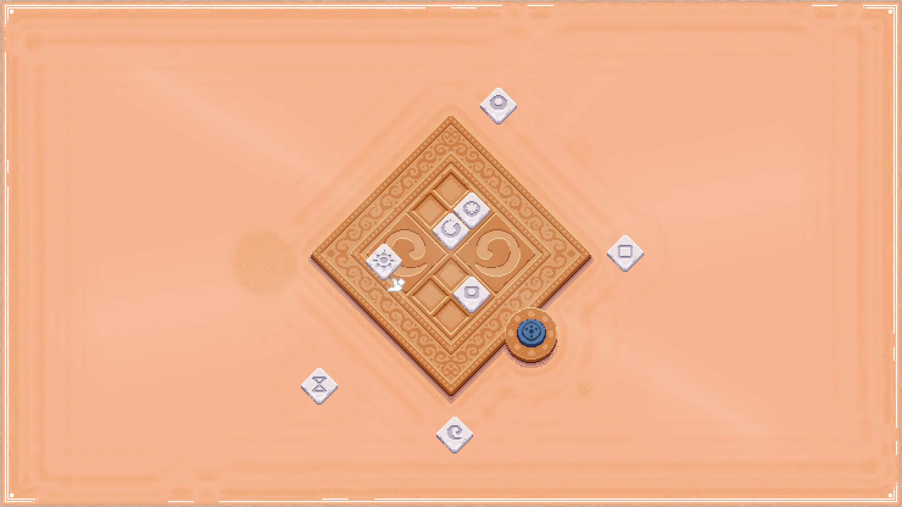
left_click_drag(454, 430, 451, 313)
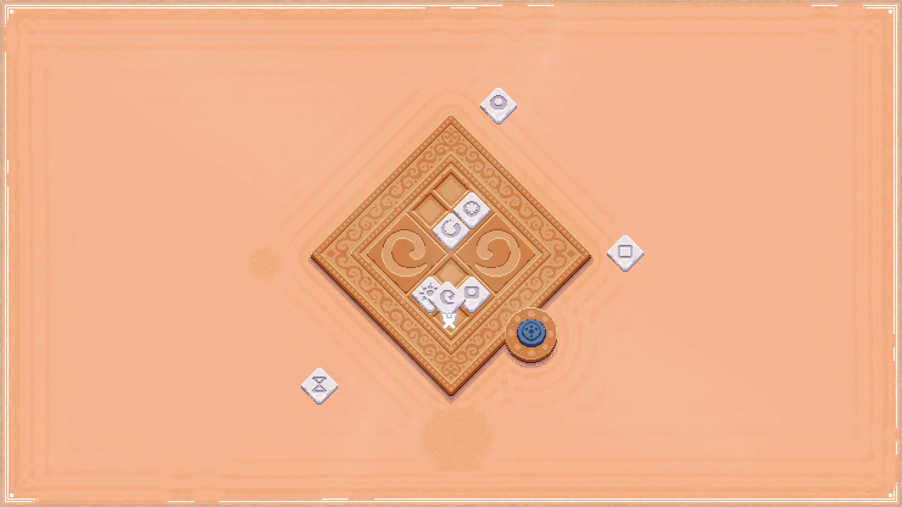
left_click_drag(625, 253, 444, 272)
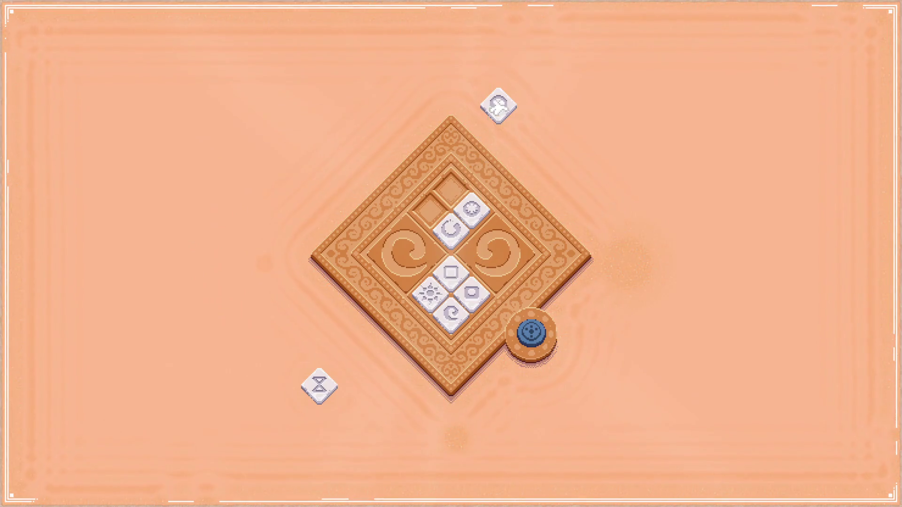
- Fill the top cells with the circle and hourglass tiles, swap flower and C-swirl, then quit to Blender
left_click_drag(498, 104, 430, 209)
left_click_drag(320, 384, 451, 188)
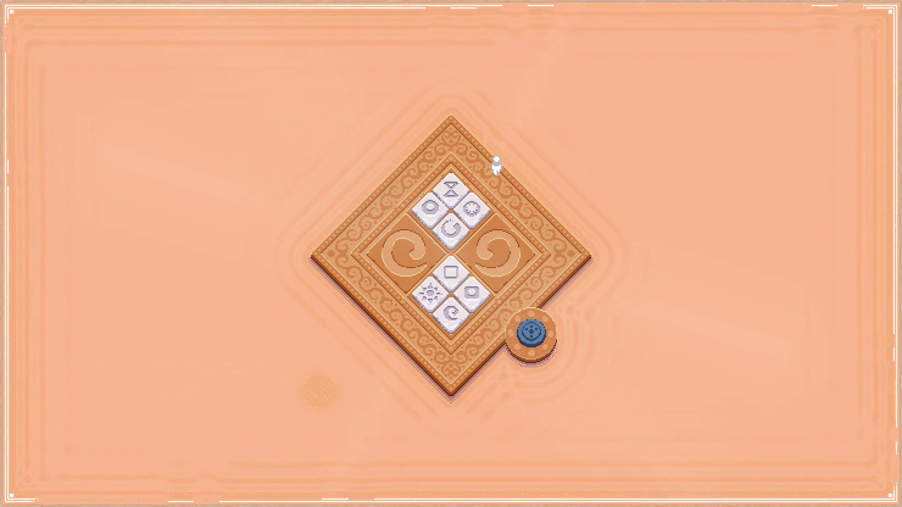
left_click_drag(470, 207, 451, 231)
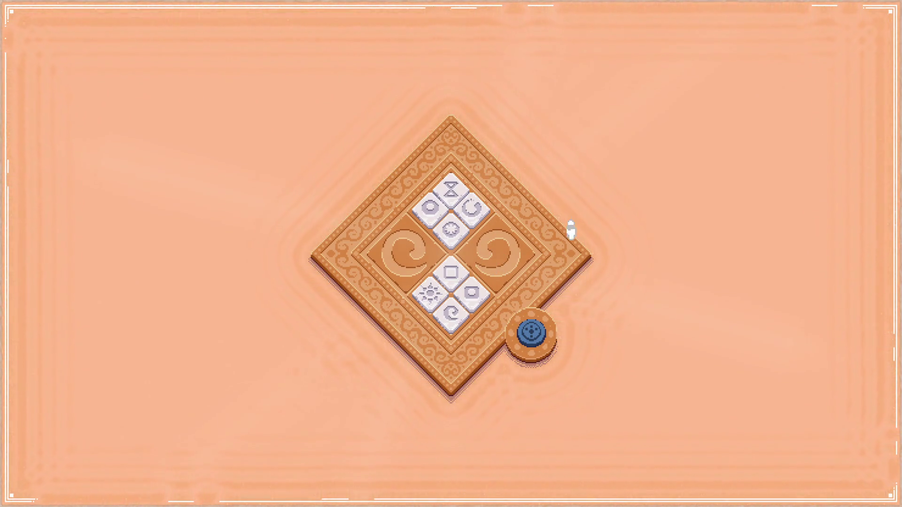
key("Escape")
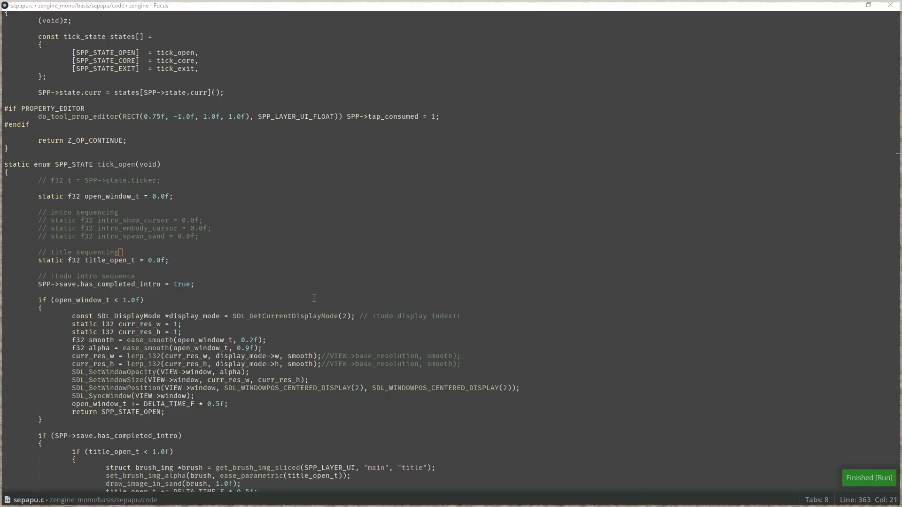
key("alt+Tab")
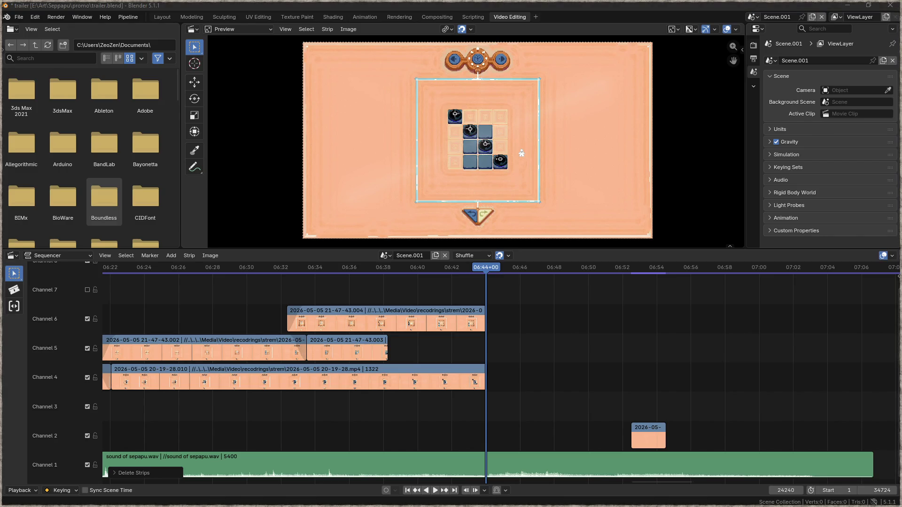
- Add the 21-55-16 recording, then unlink and delete its Channel 7 strip, keeping Channel 8
left_click_drag(546, 291, 560, 292)
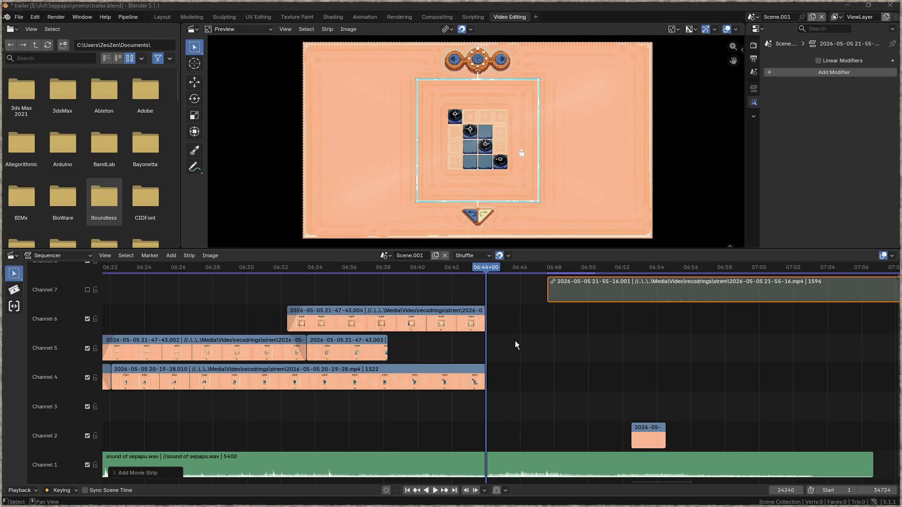
left_click_drag(574, 332, 496, 373)
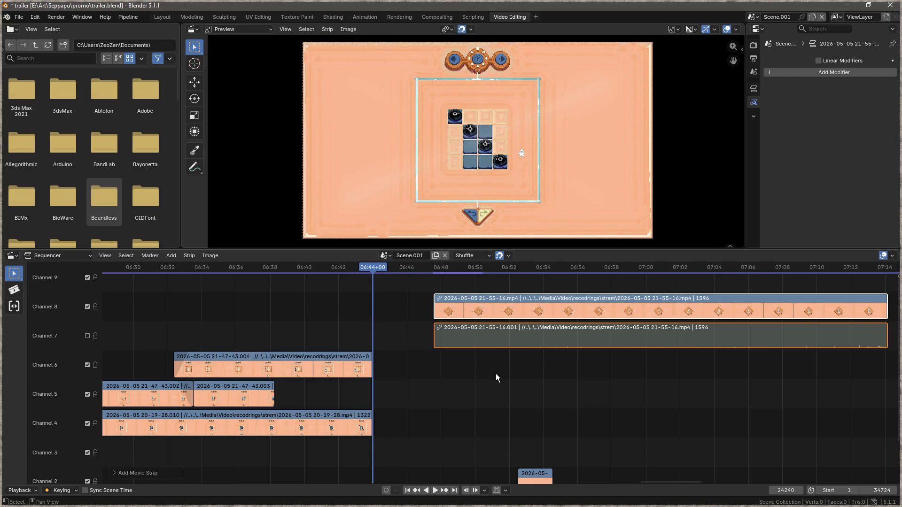
left_click(554, 334)
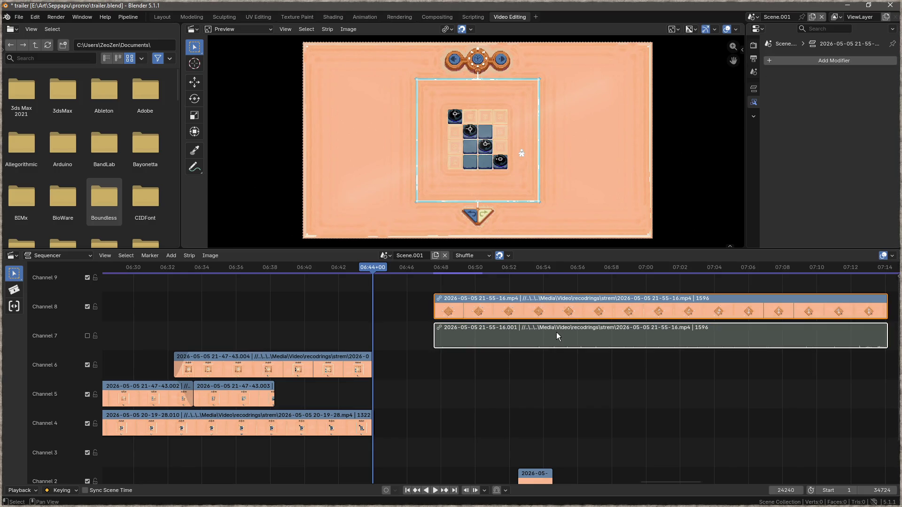
right_click(554, 331)
left_click(549, 404)
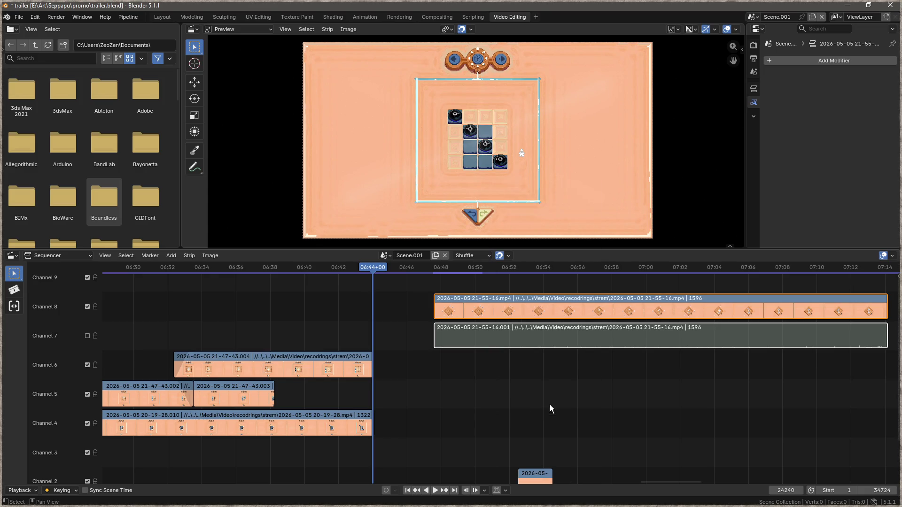
key("Delete")
- Cut the Channel 8 clip at 06:52+50 and delete the earlier part
left_click(508, 303)
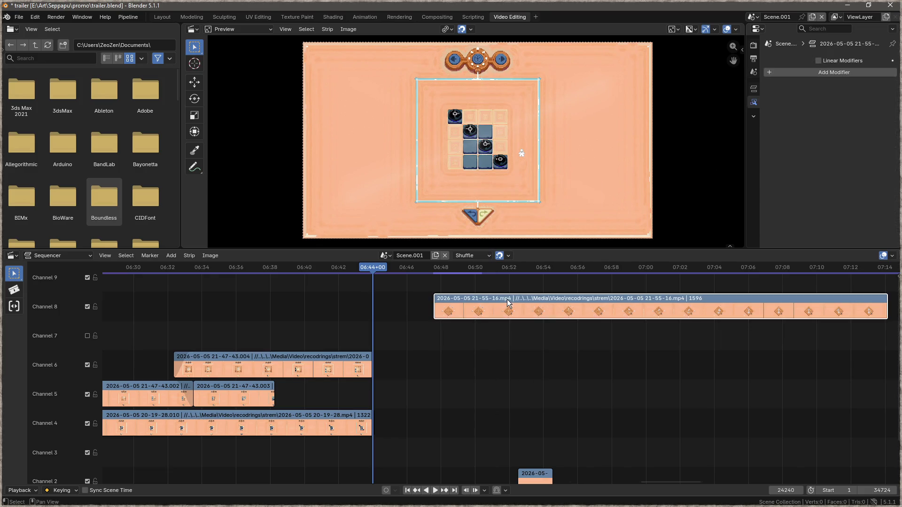
left_click(503, 268)
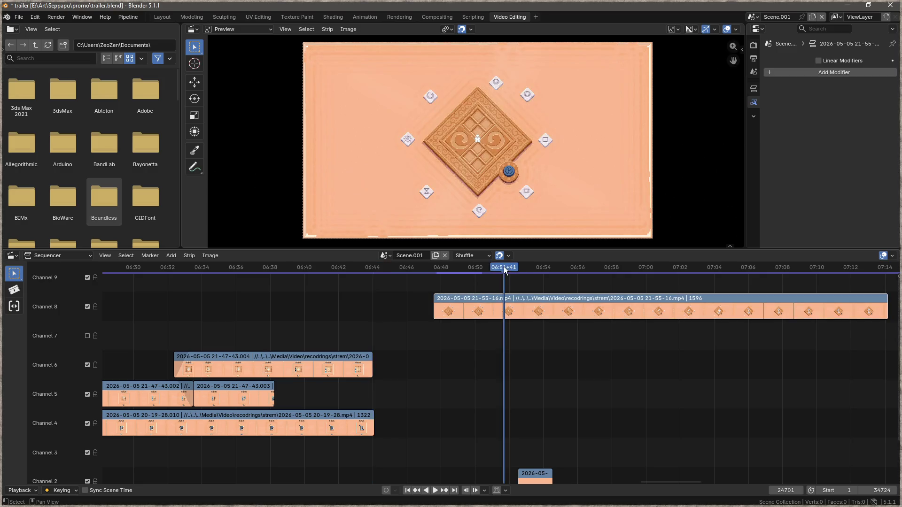
key("space")
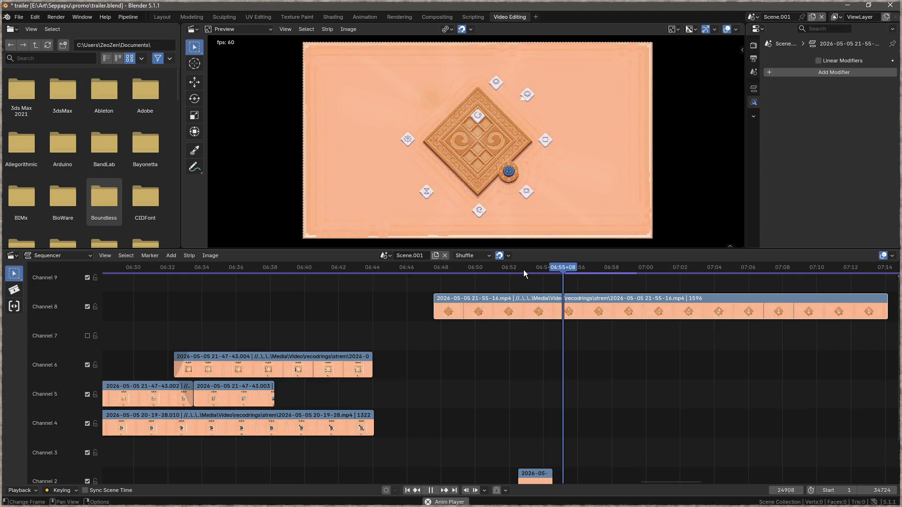
key("space")
left_click_drag(587, 270, 524, 269)
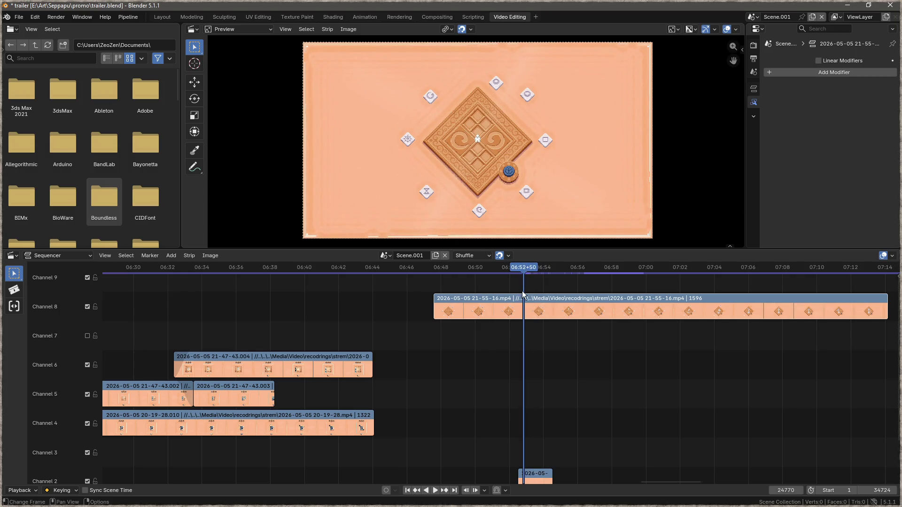
key("k")
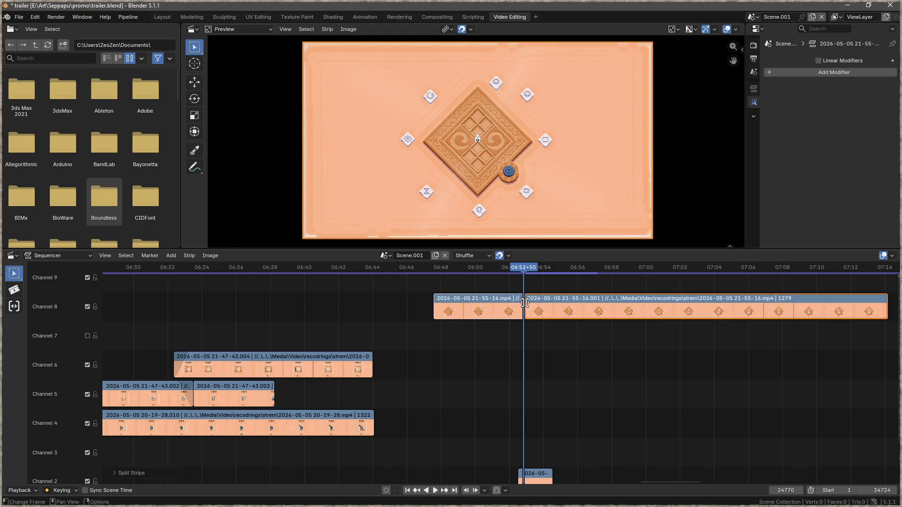
key("Delete")
scroll(527, 395, "down", 3)
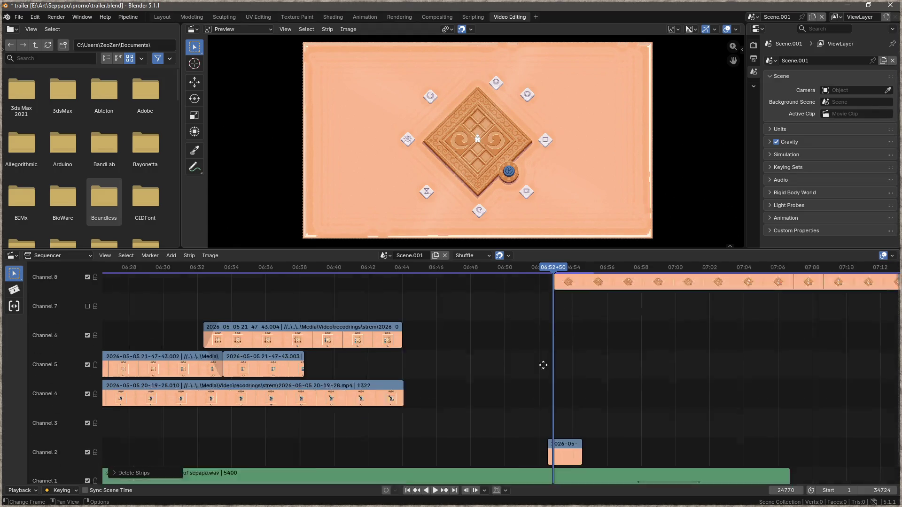
- Move the 21-55-16.001 clip onto Channel 7 at about 06:44 with a fade in, and fade the Channel 6 clip
left_click_drag(596, 282, 424, 309)
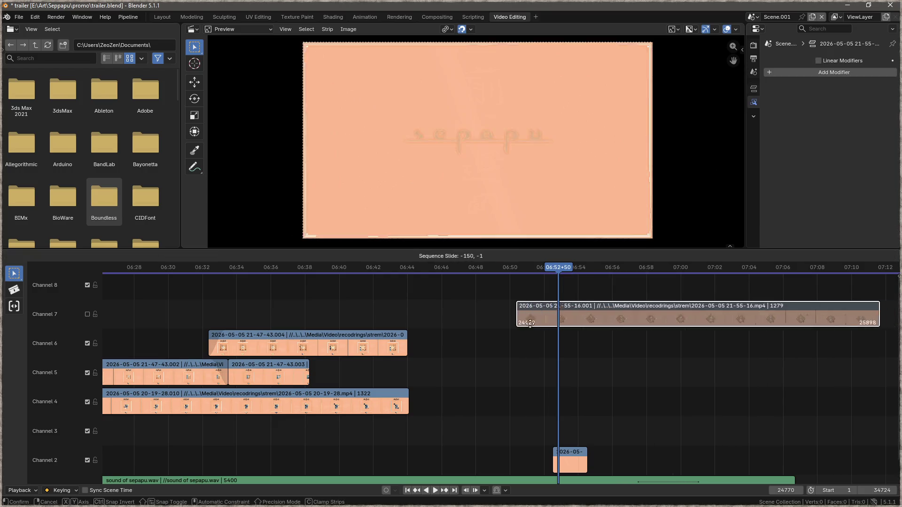
right_click(424, 308)
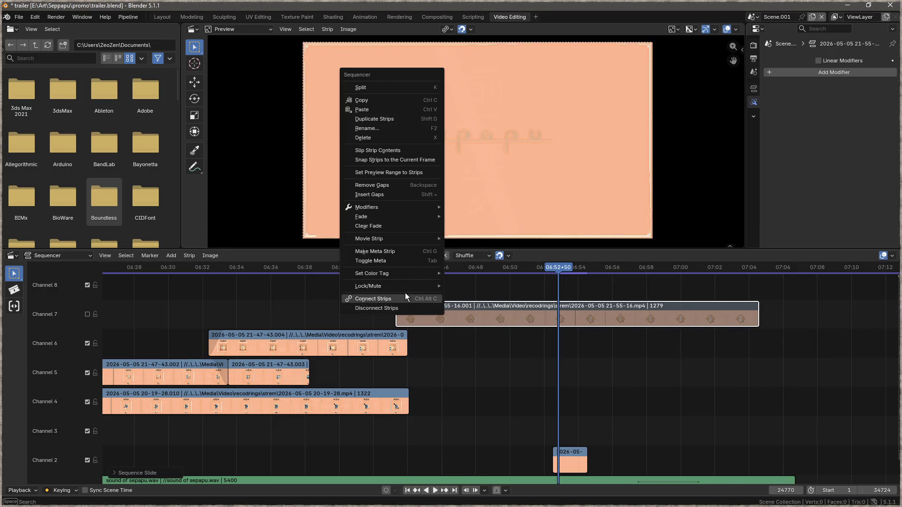
mouse_move(399, 217)
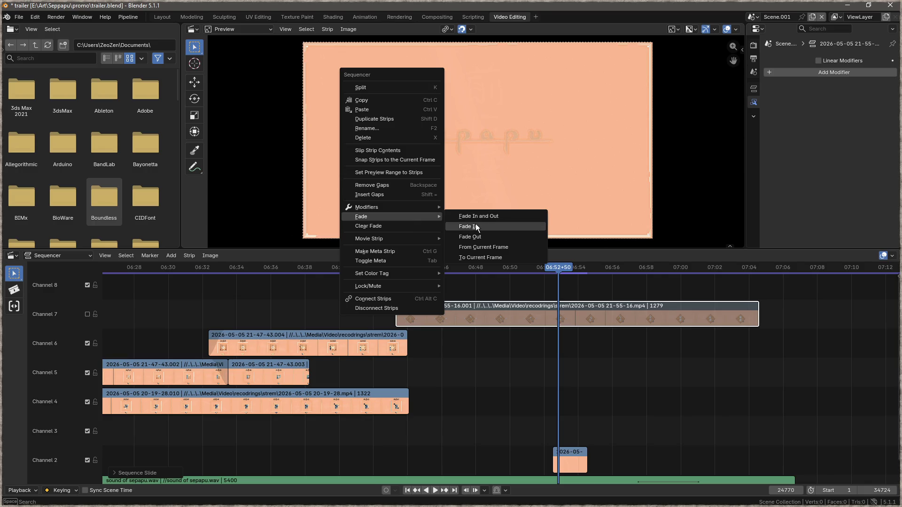
left_click(476, 227)
right_click(378, 339)
mouse_move(376, 337)
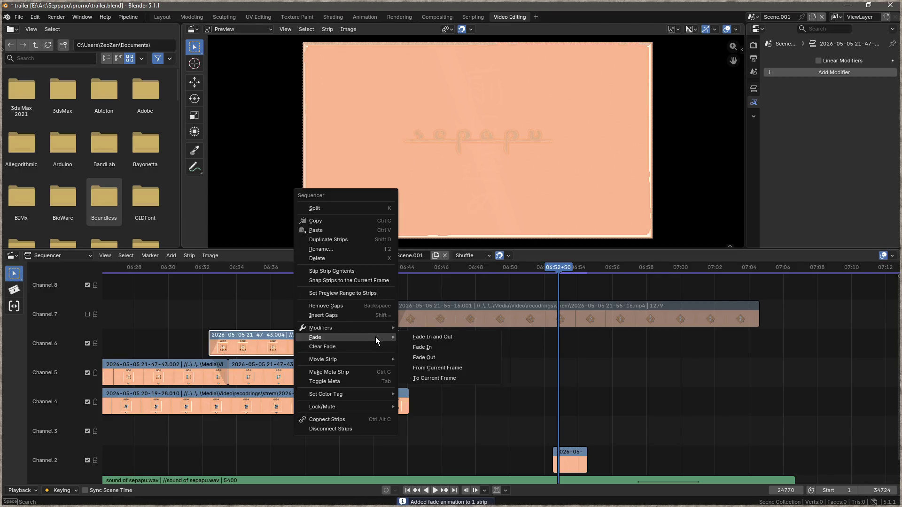
left_click(425, 359)
- Shorten the Channel 4 clip to 1230 frames, enable Channel 7, and play from about 06:38
left_click_drag(408, 402, 382, 401)
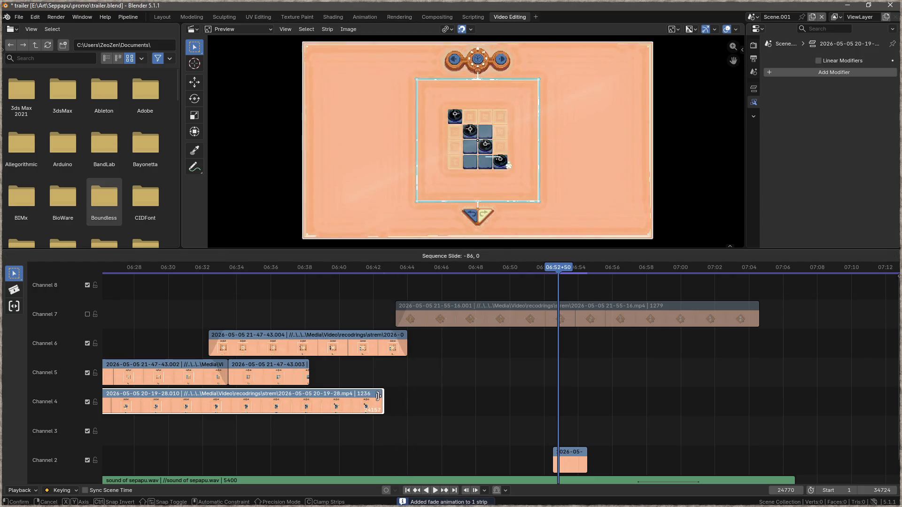
left_click(88, 314)
left_click(314, 266)
key("space")
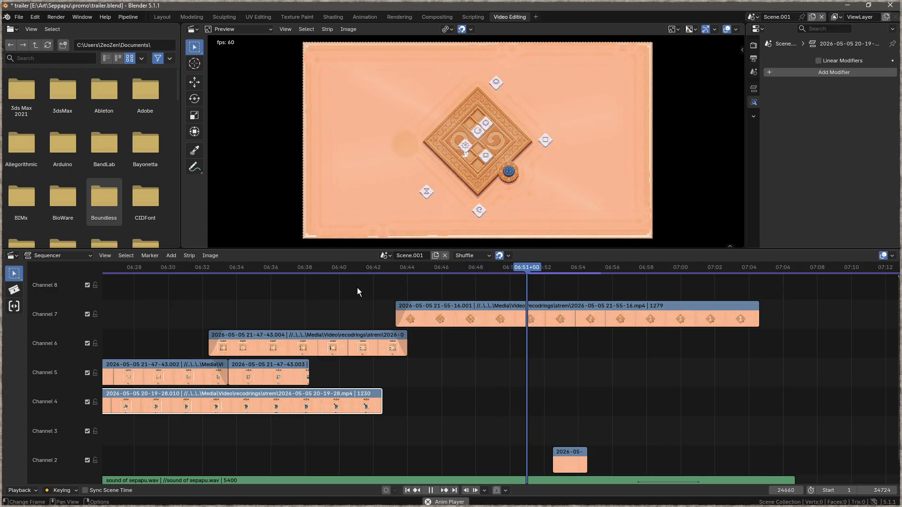
- Cut the Channel 7 clip at 06:51+54, delete the part after it, and add a fade out
key("space")
scroll(596, 347, "down", 2)
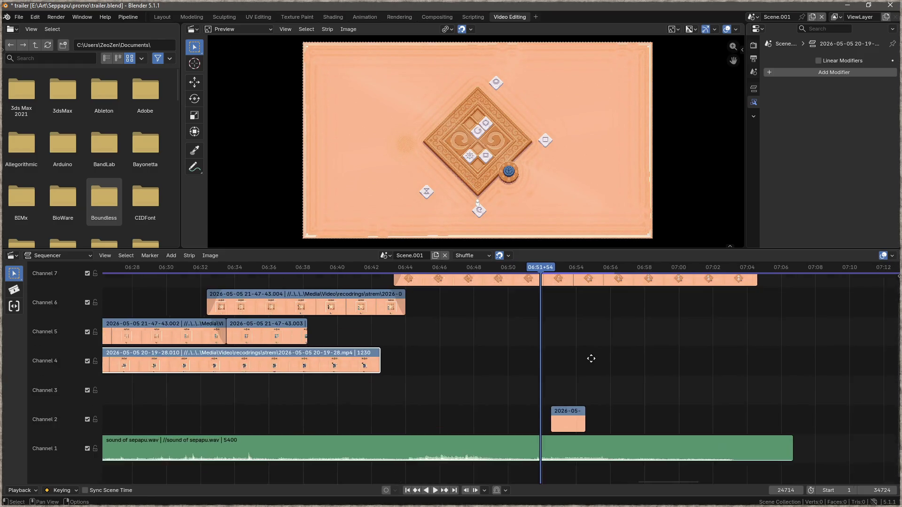
scroll(492, 334, "right", 2)
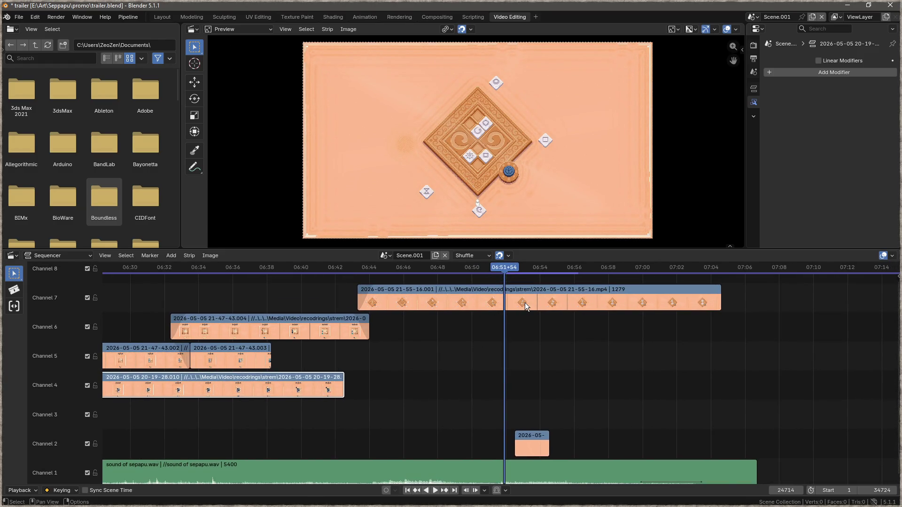
key("k")
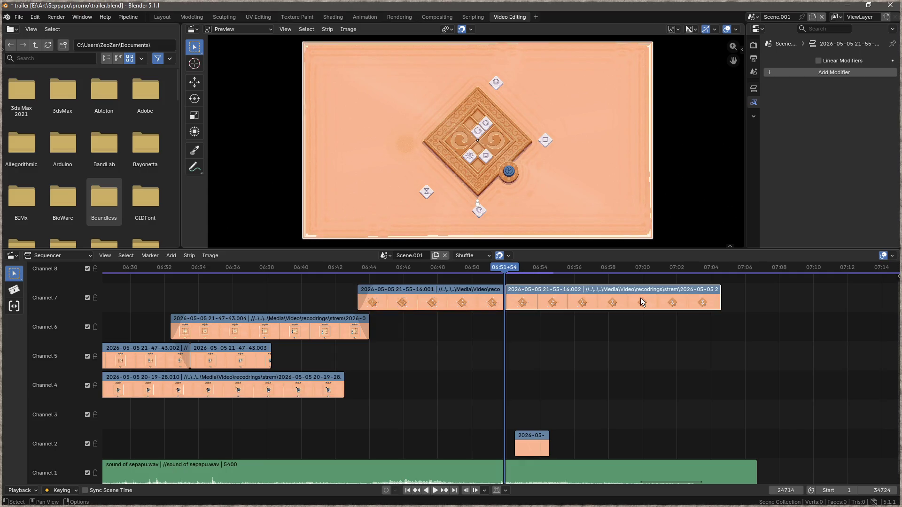
key("Delete")
left_click(493, 295)
right_click(492, 295)
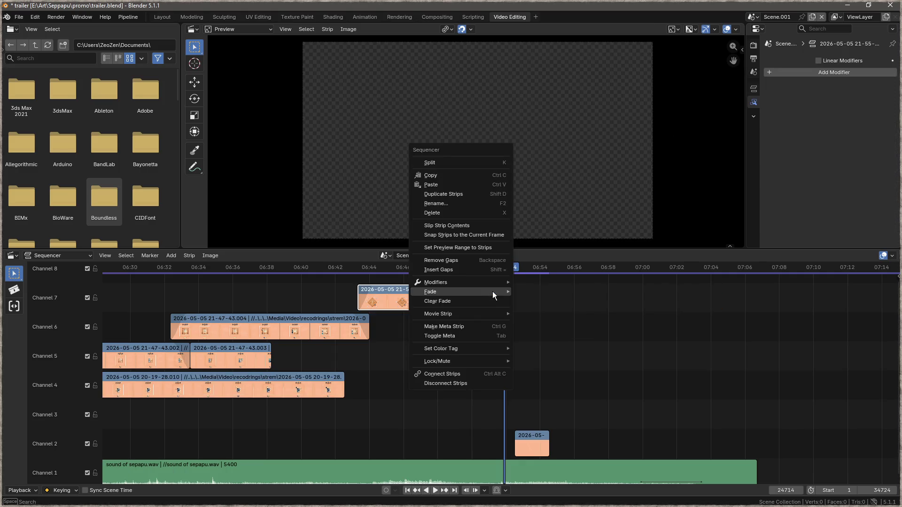
mouse_move(489, 292)
left_click(543, 311)
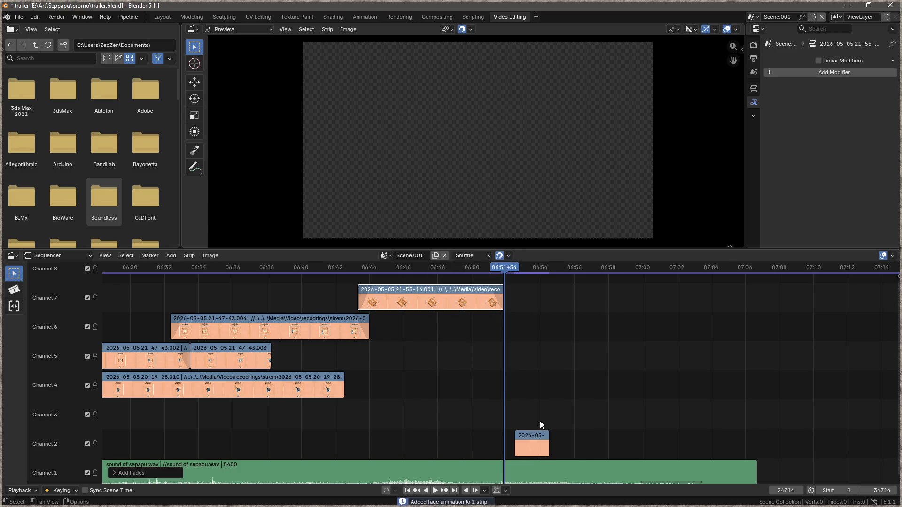
- Slide the short Channel 2 clip slightly earlier and play back to review
left_click_drag(534, 436, 511, 435)
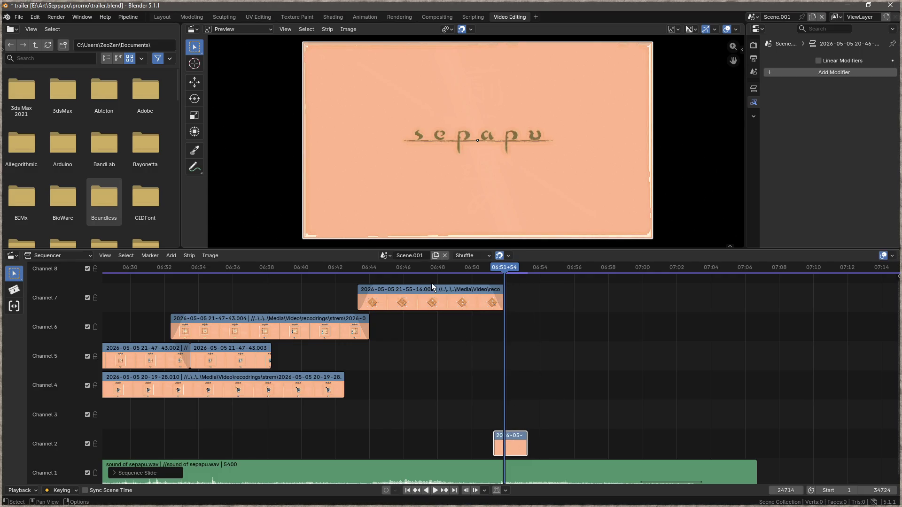
key("space")
right_click(458, 280)
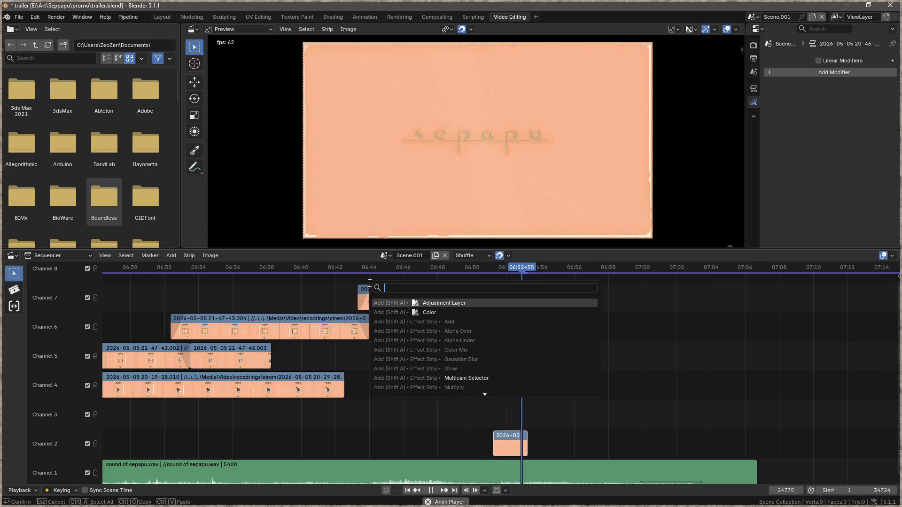
left_click(337, 267)
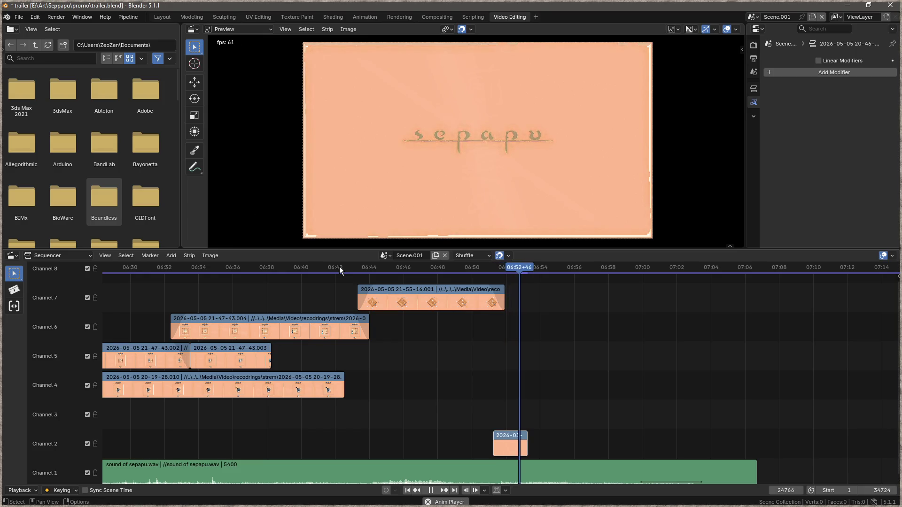
key("shift+a")
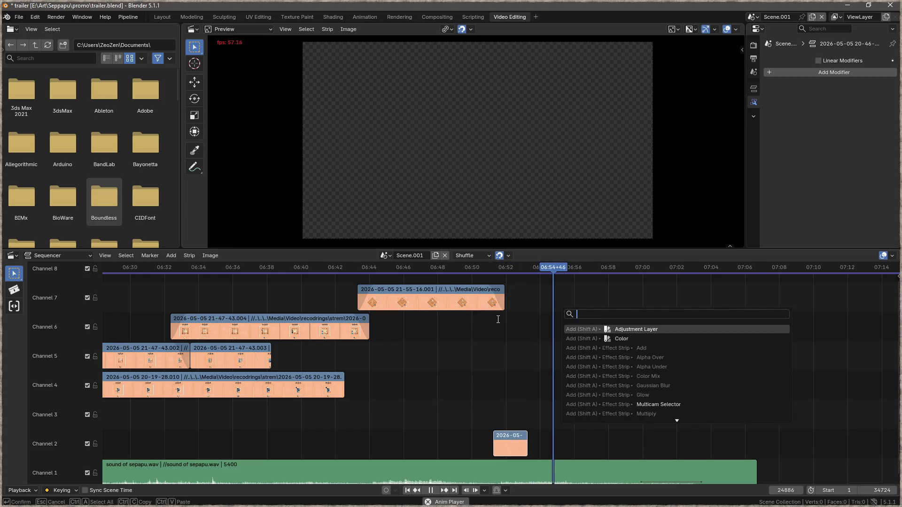
key("Escape")
key("space")
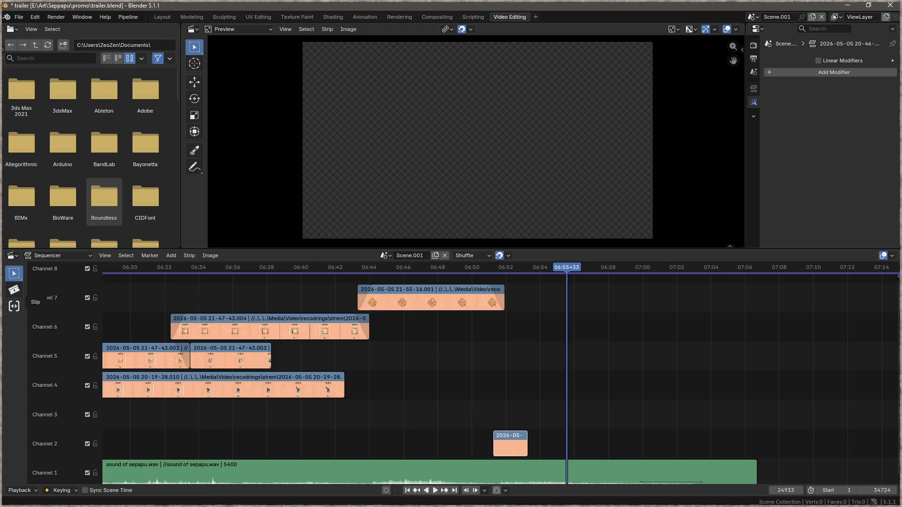
key("alt+Tab")
- Insert a new early-return line at the top of tick_core, save the file, and run the build
left_click(426, 282)
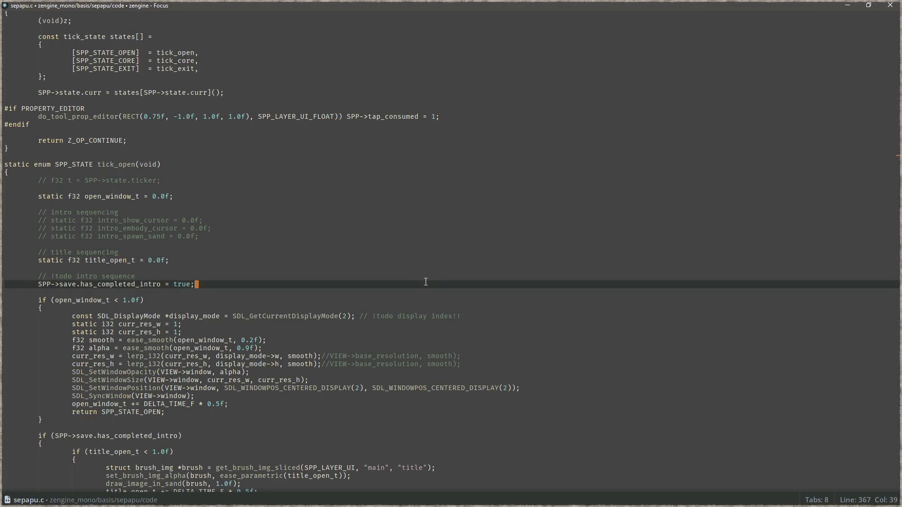
scroll(274, 250, "down", 3)
scroll(275, 251, "down", 9)
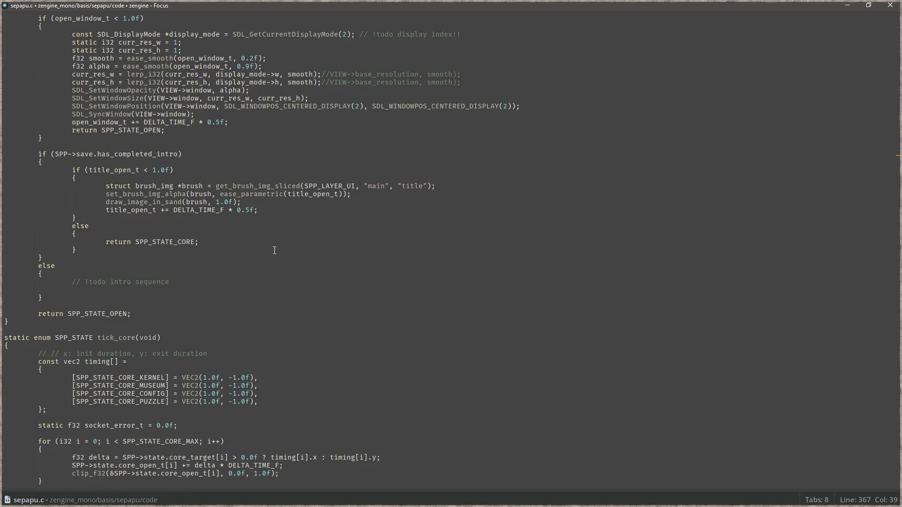
scroll(274, 251, "down", 7)
scroll(272, 240, "down", 7)
scroll(267, 221, "up", 5)
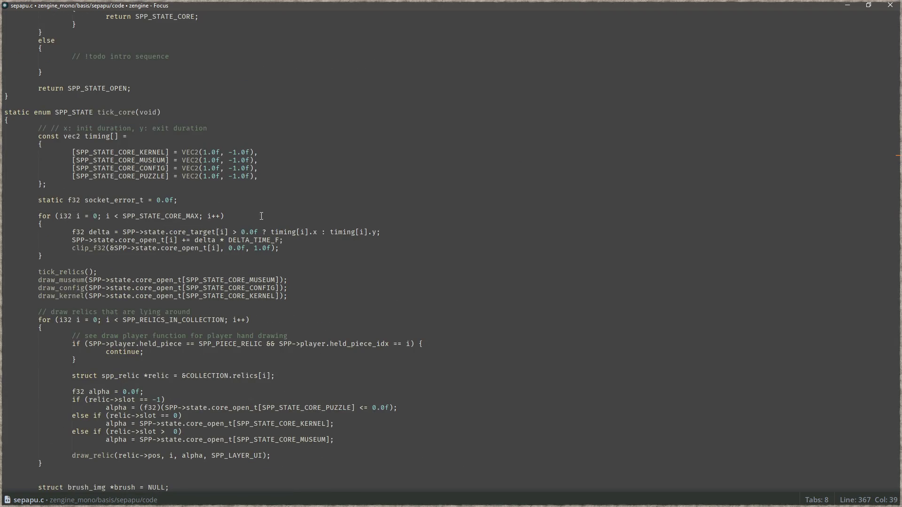
left_click(284, 121)
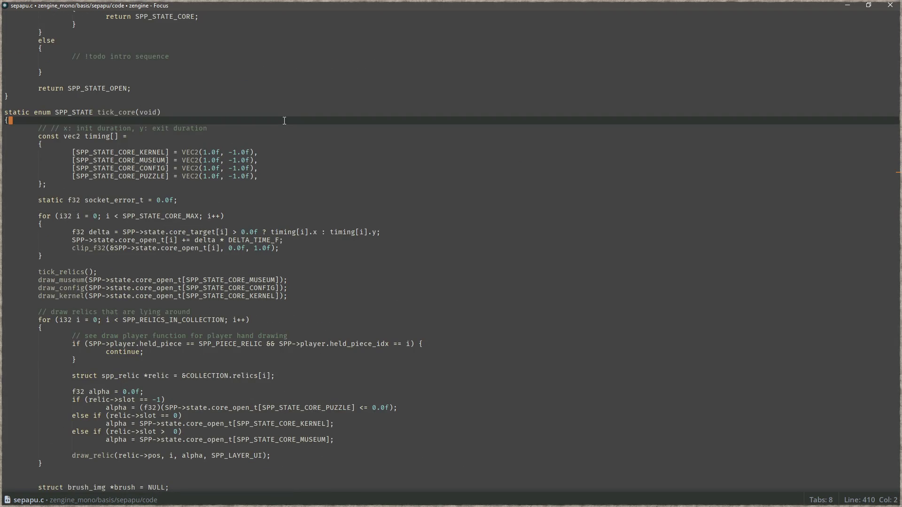
key("Return")
type("return")
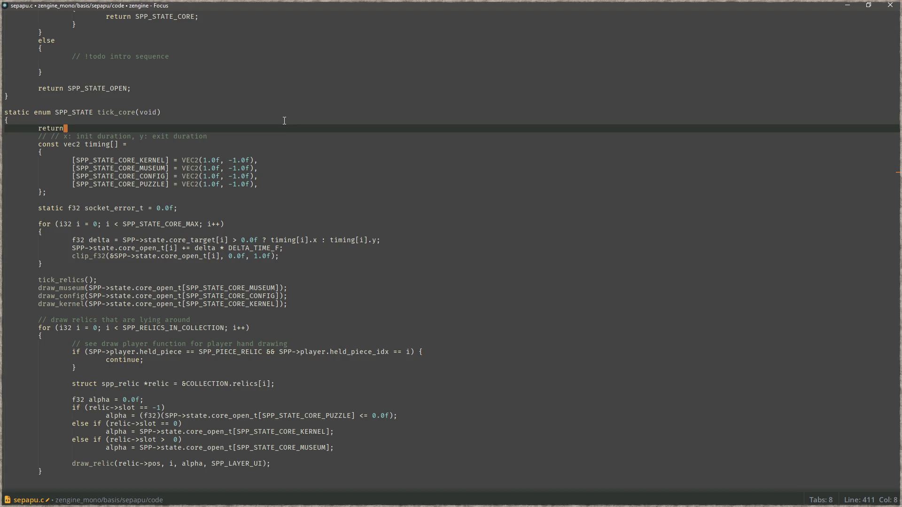
type(";")
key("ctrl+s")
key("F5")
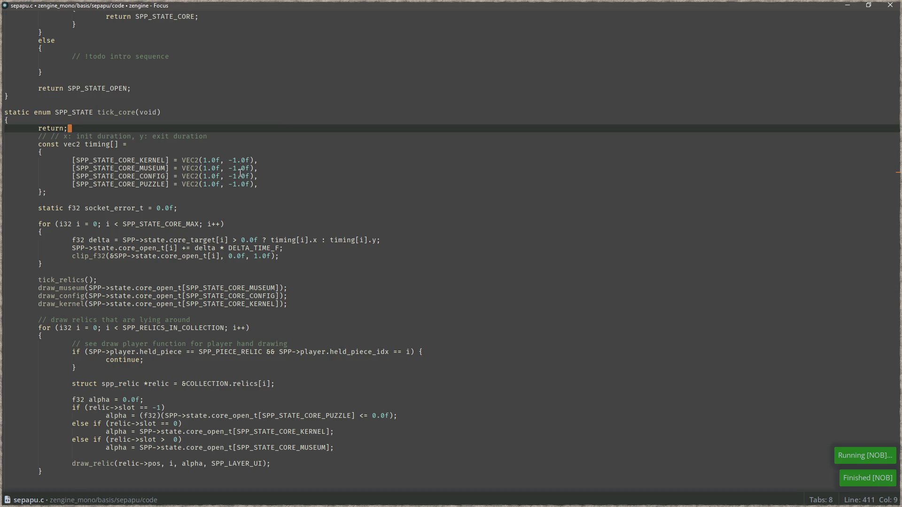
- Make tick_core's first line 'return SPP_STATE_CORE;', save, and relaunch the game
scroll(242, 160, "down", 10)
scroll(235, 178, "down", 10)
scroll(225, 202, "down", 10)
scroll(217, 221, "down", 10)
scroll(211, 226, "down", 7)
scroll(202, 231, "down", 5)
left_click(188, 400)
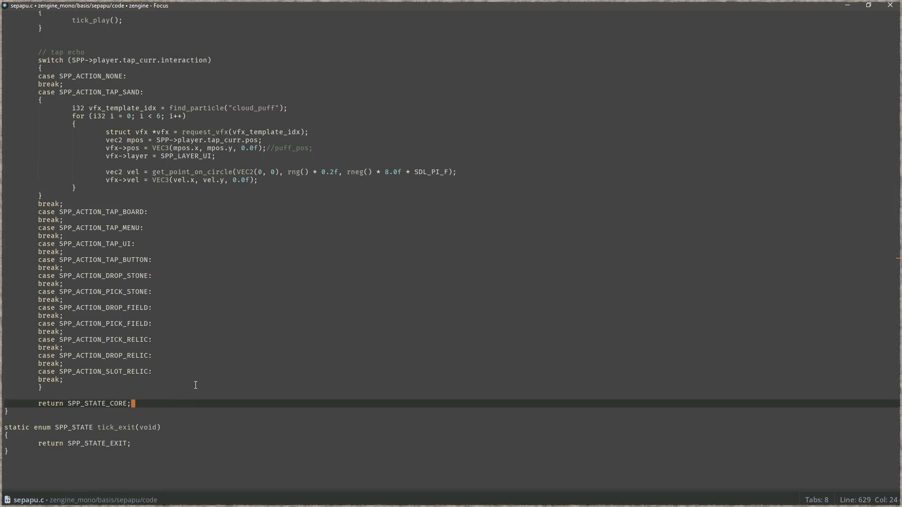
scroll(188, 348, "up", 10)
scroll(179, 324, "up", 10)
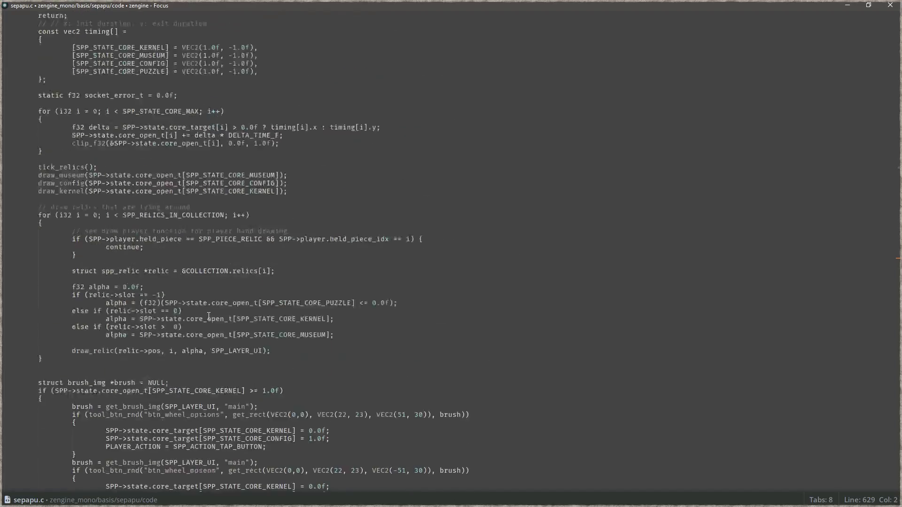
scroll(165, 287, "up", 8)
left_click(74, 410)
key("shift+Home")
type("return SPP_STATE_CORE;")
key("F5")
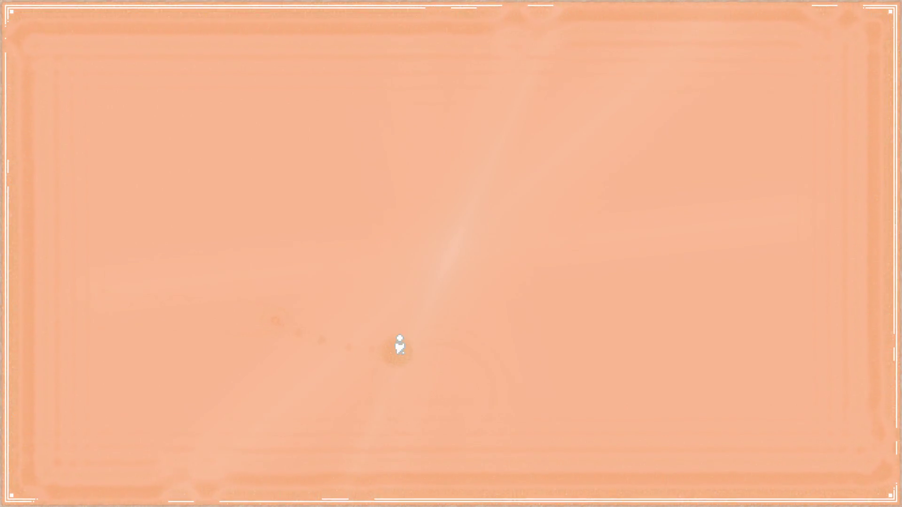
key("Escape")
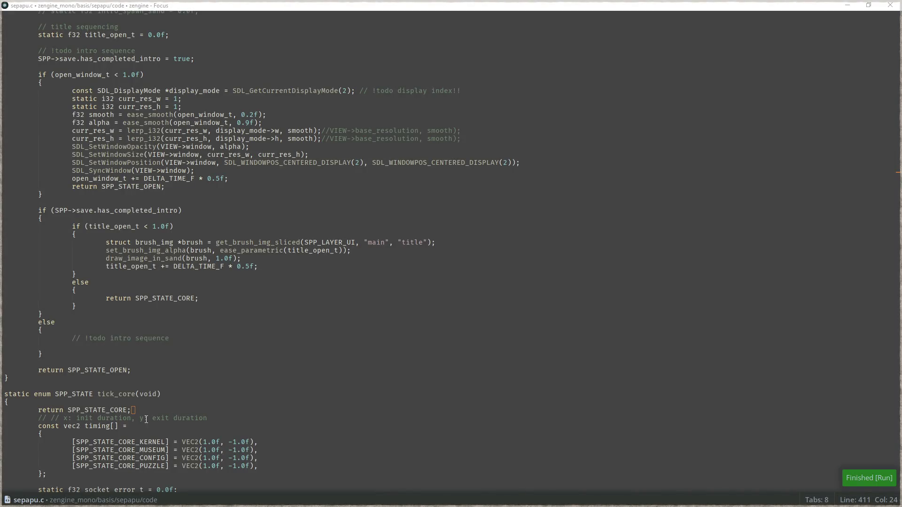
key("shift+Home")
key("shift+Home")
key("BackSpace")
key("BackSpace")
scroll(136, 388, "up", 2)
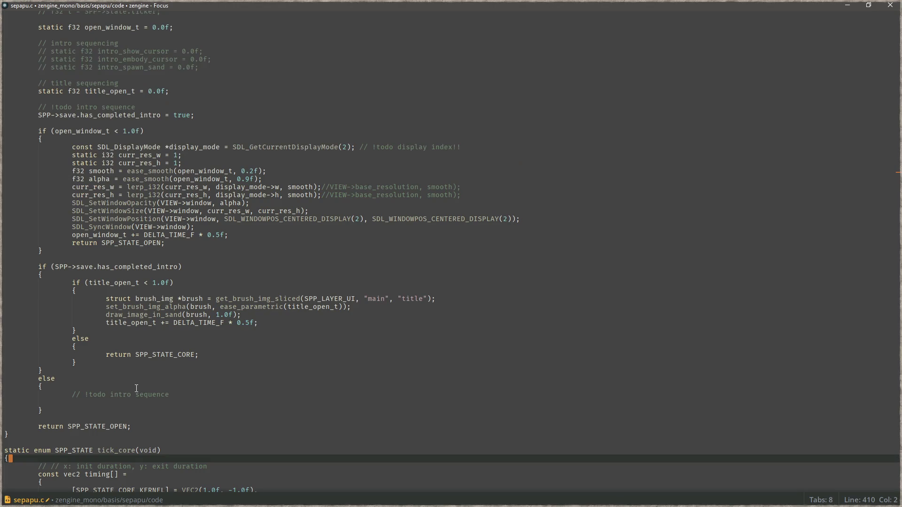
scroll(149, 311, "up", 4)
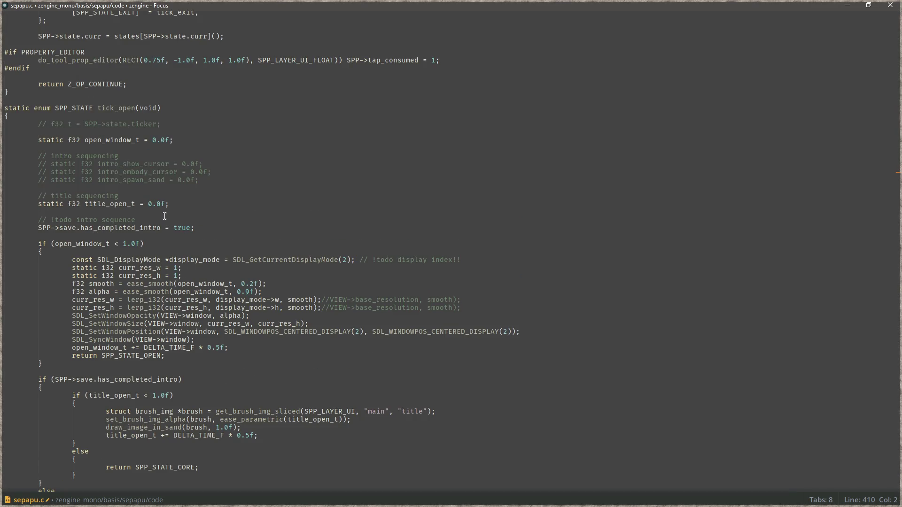
scroll(164, 247, "down", 2)
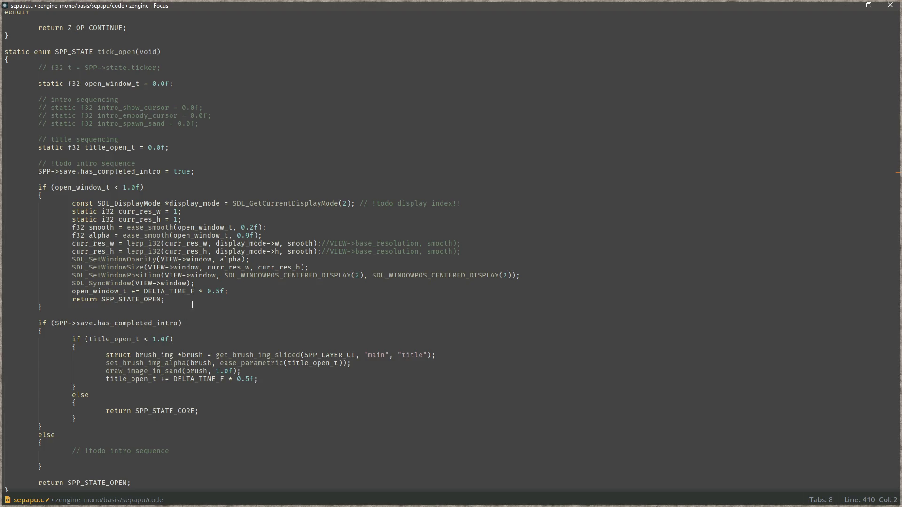
scroll(194, 305, "down", 2)
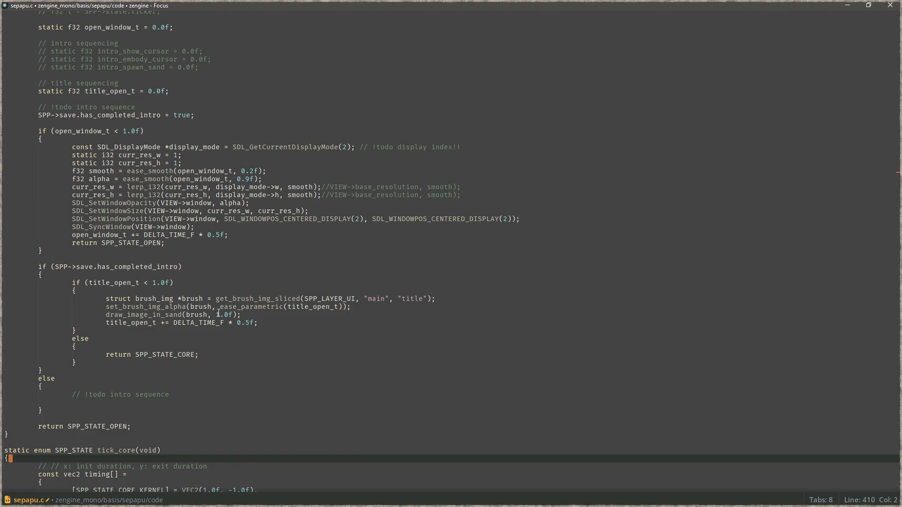
left_click(250, 324)
- Save the 0.1f title fade change, test-run the game, close it, and return to Blender
key("ctrl+s")
key("F5")
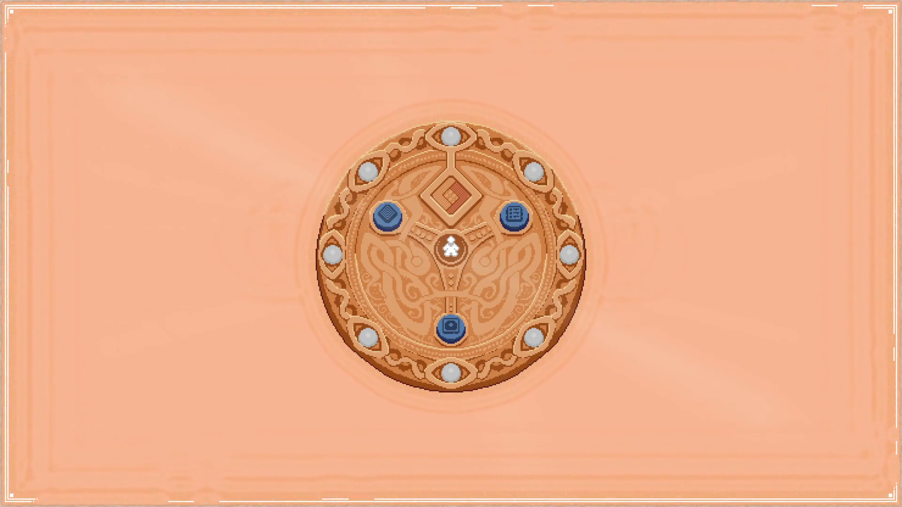
key("Escape")
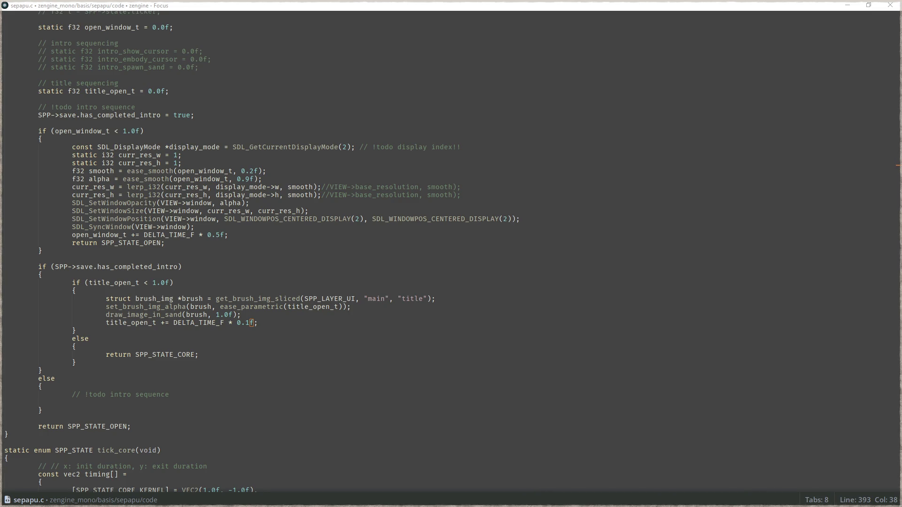
key("alt+Tab")
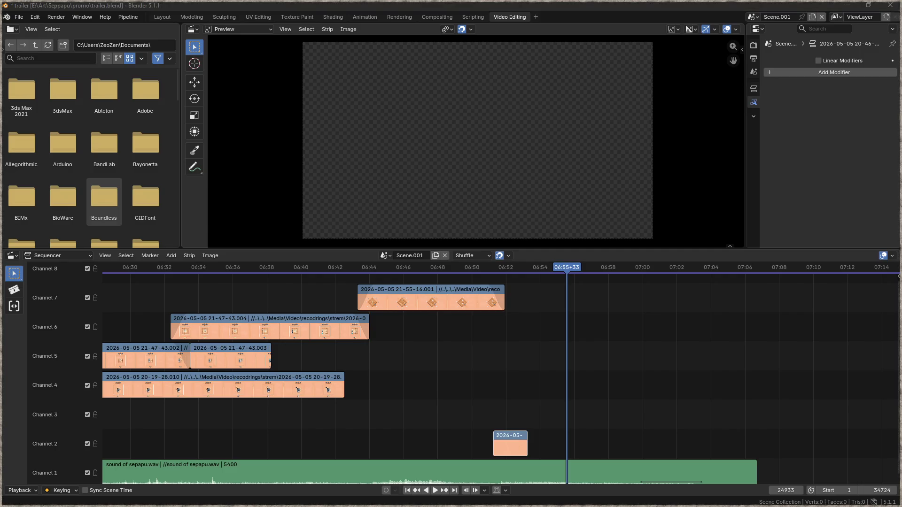
- Place the 21-57-52 recording on channel 8 at 07:00, disconnect its strips, and delete the audio
left_click_drag(655, 298, 659, 303)
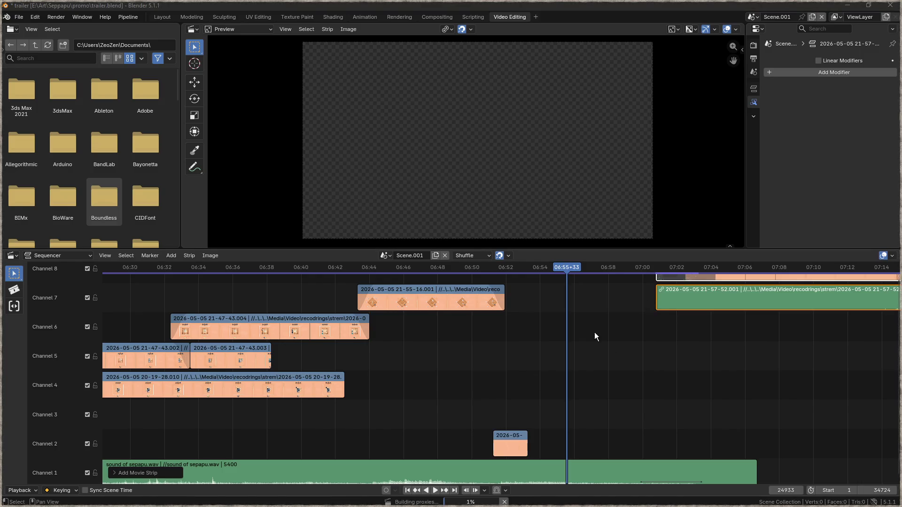
mouse_move(753, 352)
left_mouse_down()
mouse_move(546, 401)
mouse_move(516, 393)
left_mouse_up()
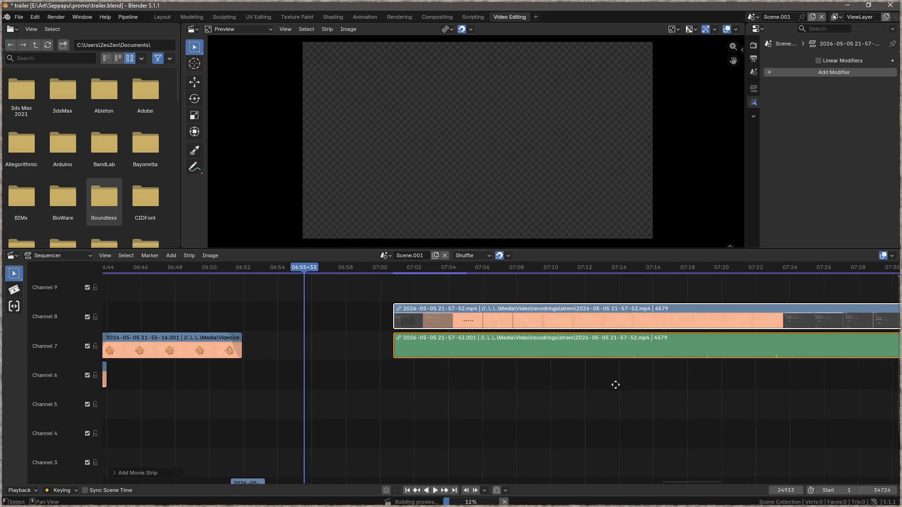
left_click_drag(620, 381, 520, 399)
right_click(408, 348)
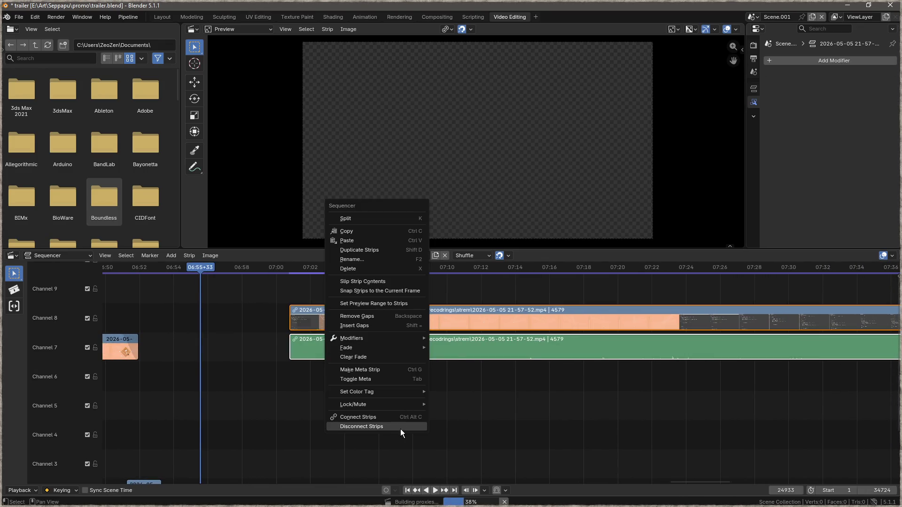
left_click(366, 427)
left_click(400, 351)
key("x")
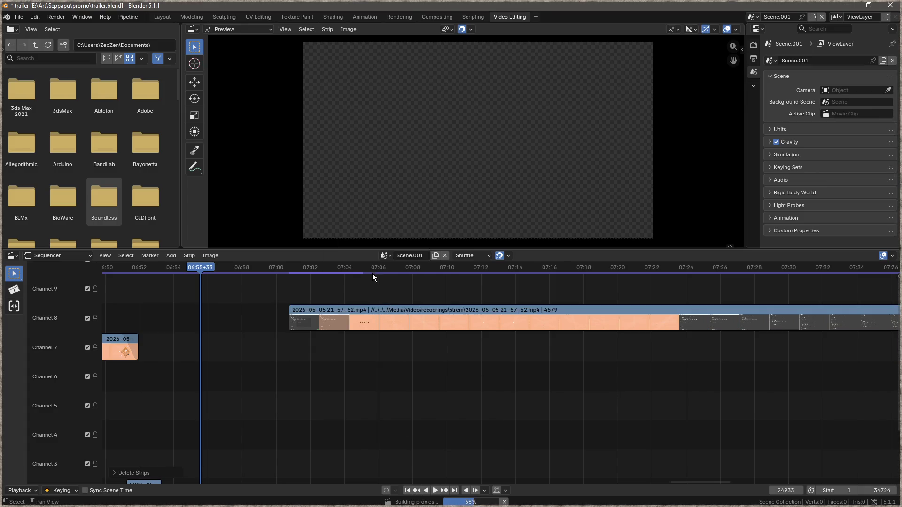
left_click_drag(376, 270, 500, 272)
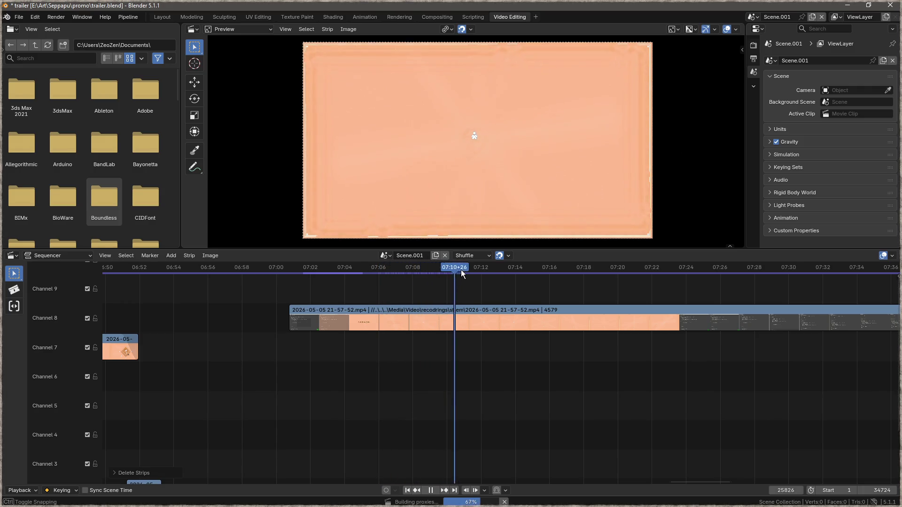
left_click_drag(501, 271, 773, 282)
scroll(828, 347, "right", 10)
left_click_drag(348, 286, 528, 287)
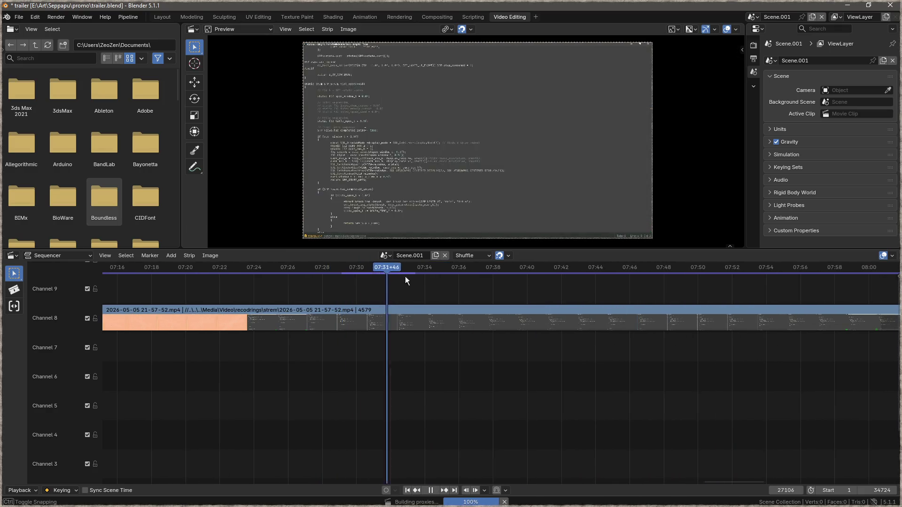
key("space")
scroll(597, 335, "right", 5)
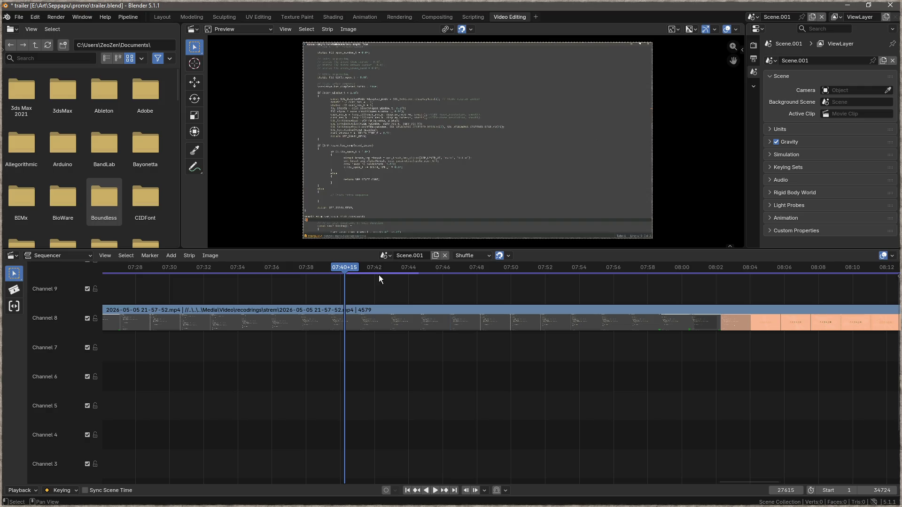
mouse_move(352, 269)
left_mouse_down()
mouse_move(526, 278)
mouse_move(117, 288)
mouse_move(124, 284)
left_mouse_up()
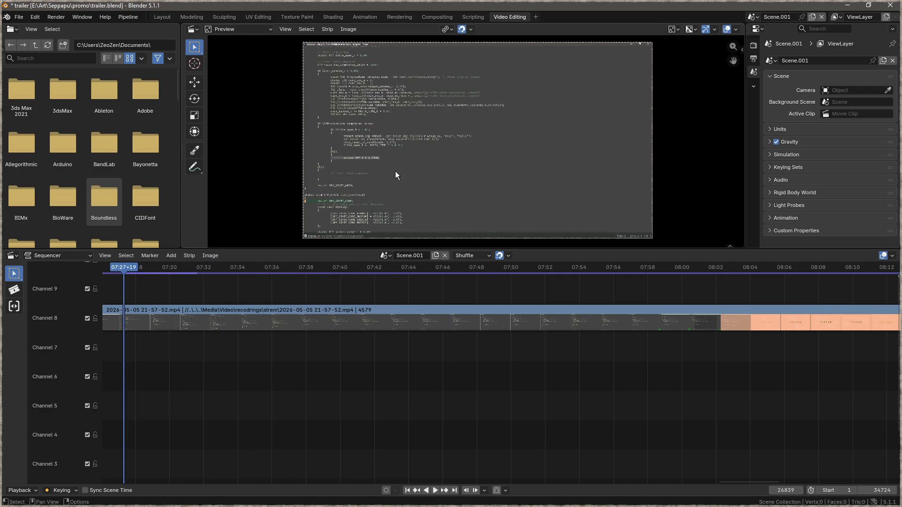
key("space")
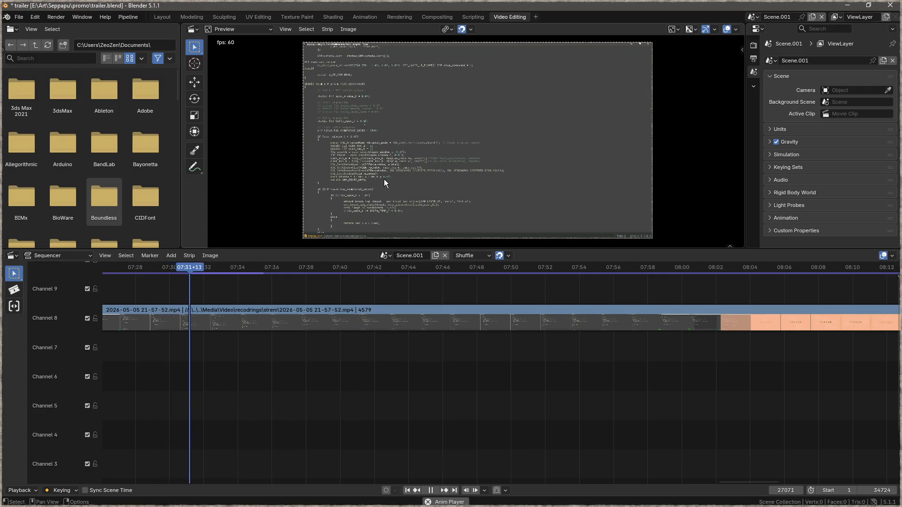
key("space")
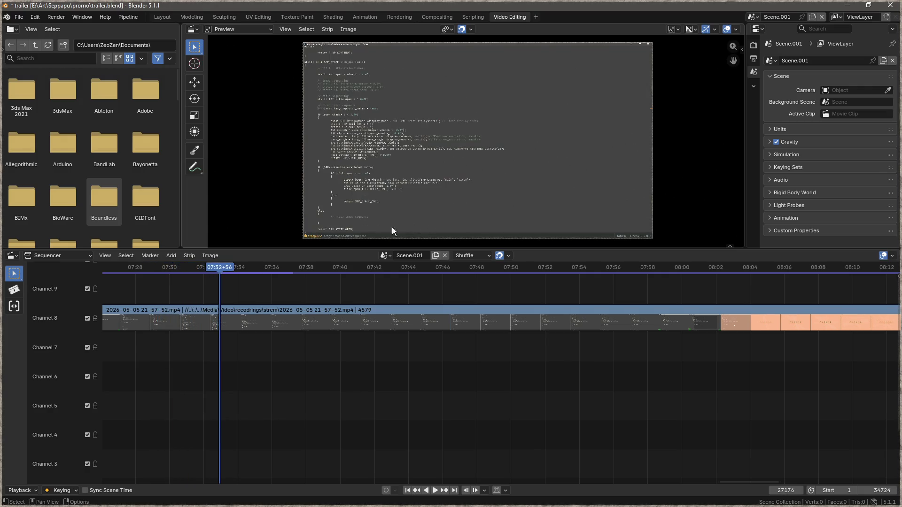
left_click_drag(291, 268, 676, 289)
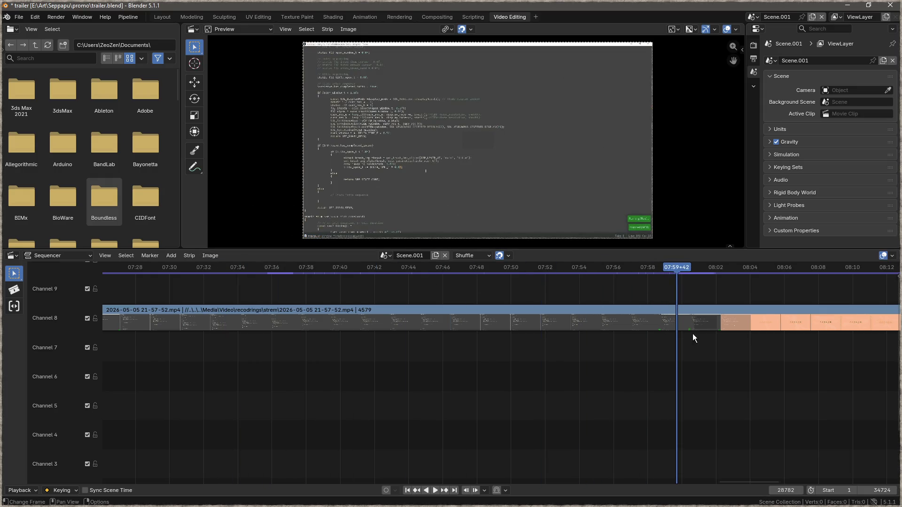
scroll(692, 337, "right", 5)
left_click_drag(316, 270, 362, 274)
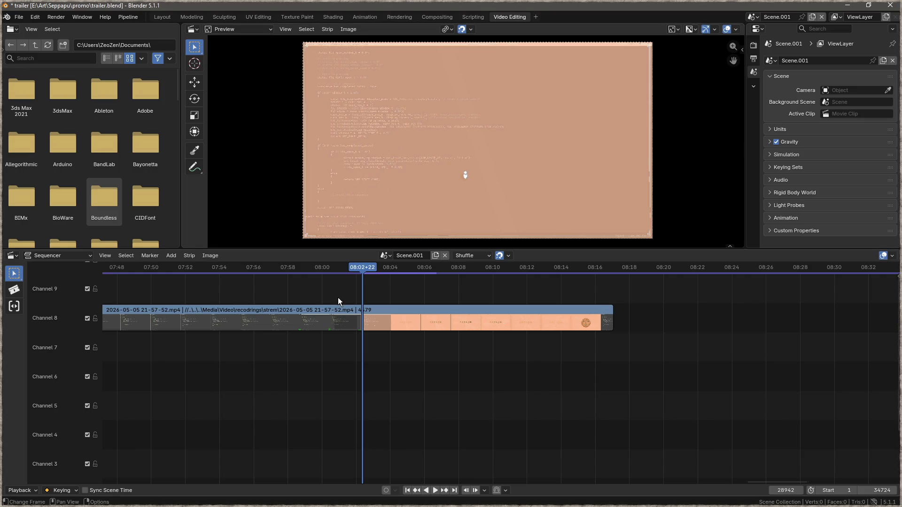
left_click_drag(369, 269, 367, 269)
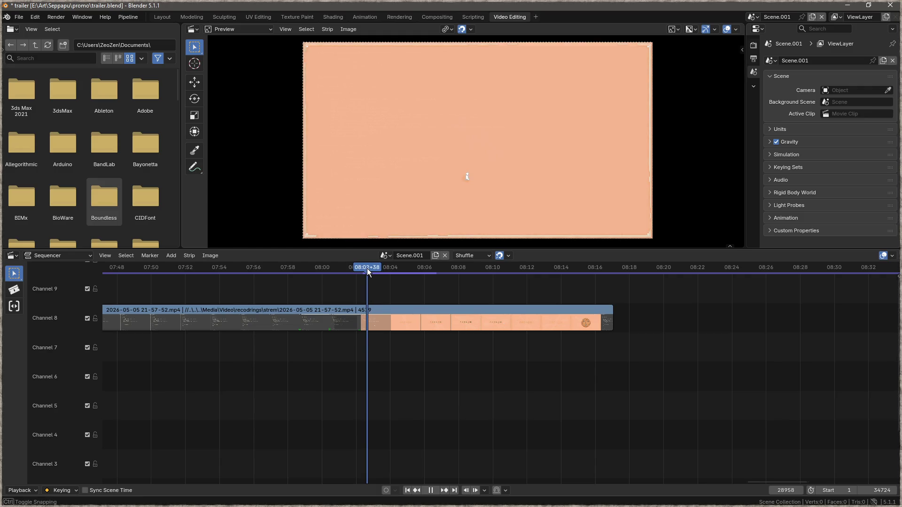
- Split the recording at the playhead and delete the coding part before the cut
left_click(376, 310)
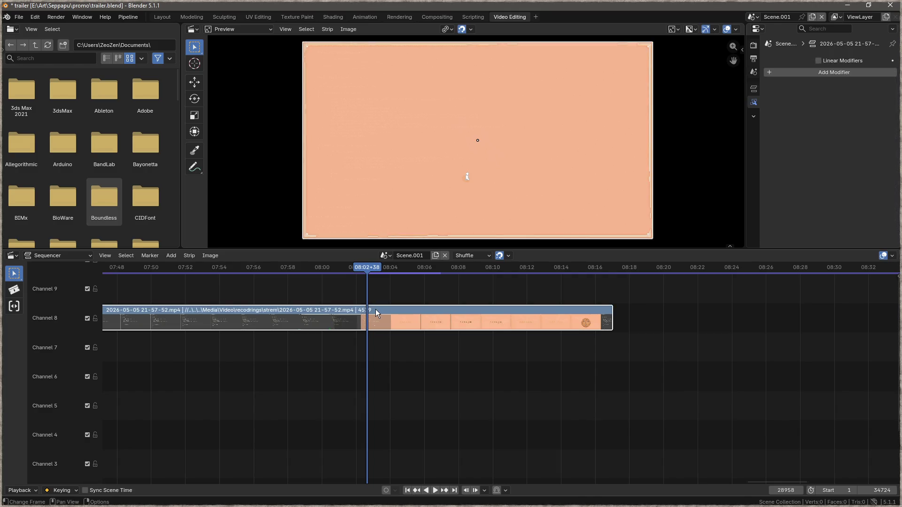
key("k")
left_click(310, 312)
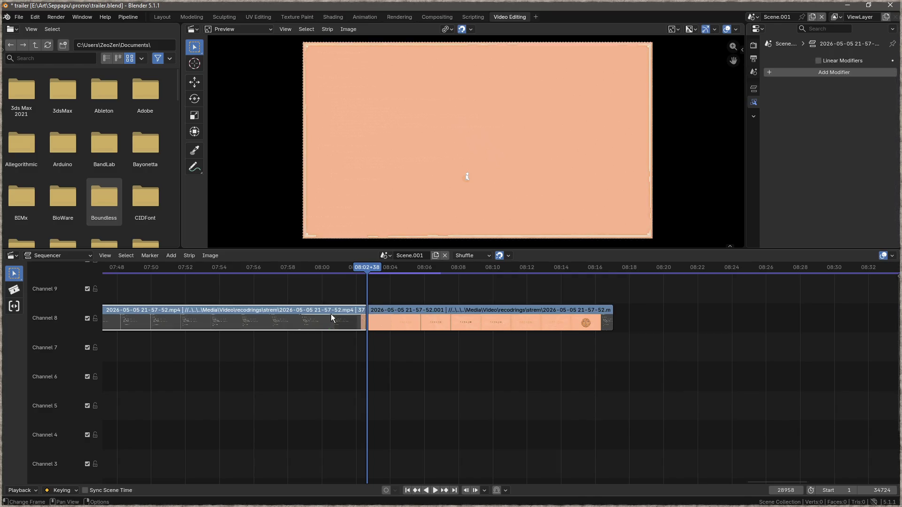
key("Delete")
- Move the gameplay strip into channel 8, deleting a small stray strip in channel 2
mouse_move(456, 311)
left_mouse_down()
mouse_move(255, 326)
mouse_move(334, 390)
left_mouse_up()
scroll(403, 358, "down", 4)
key("g")
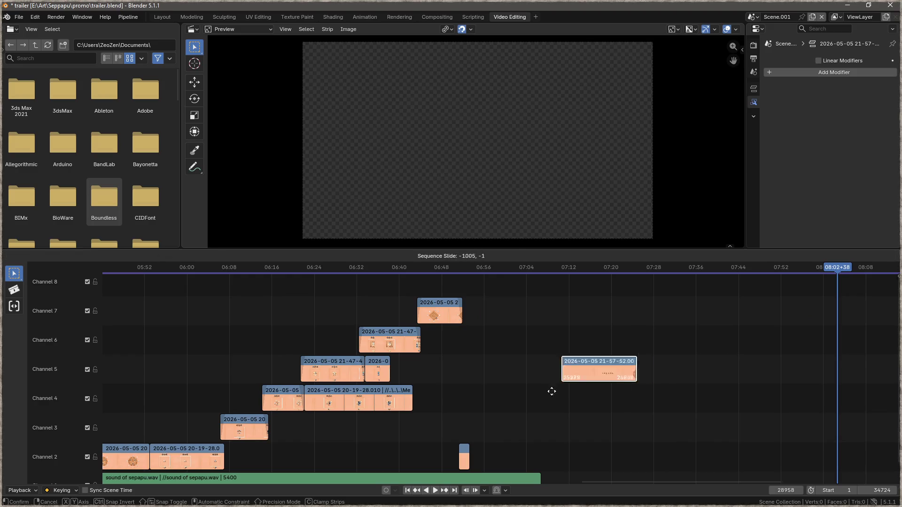
left_click(513, 404)
left_click(469, 450)
key("Delete")
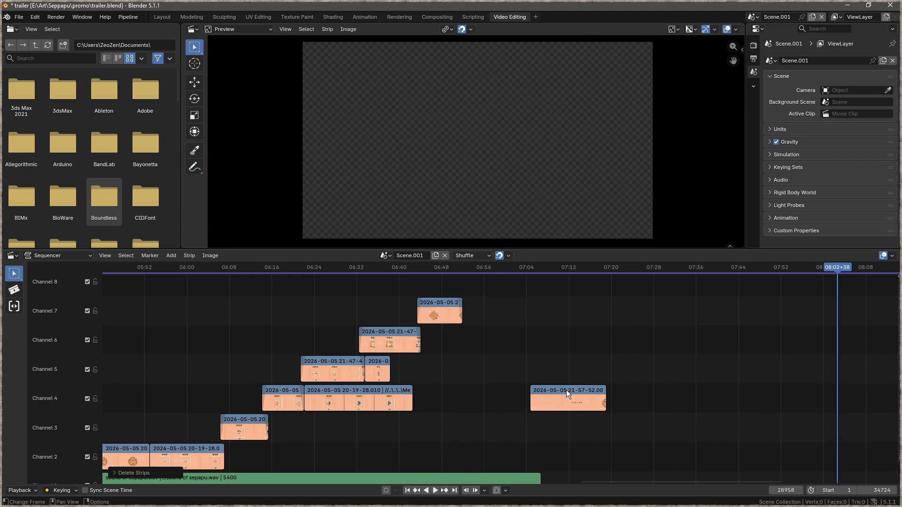
left_click_drag(568, 394, 492, 346)
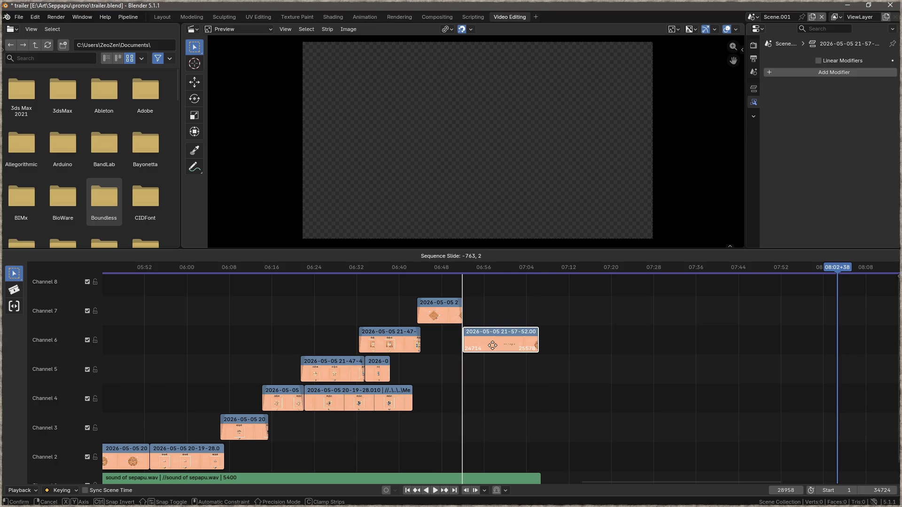
left_click(492, 346)
scroll(488, 366, "up", 2)
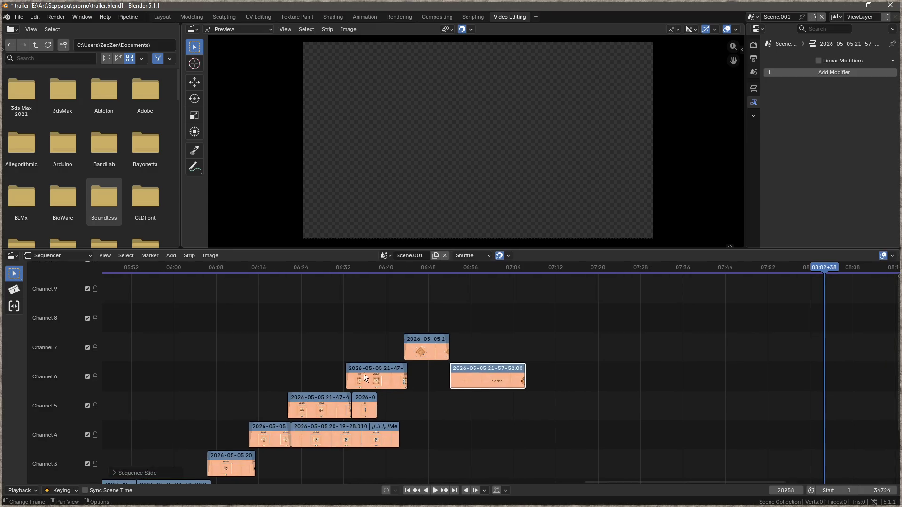
left_click_drag(475, 368, 466, 307)
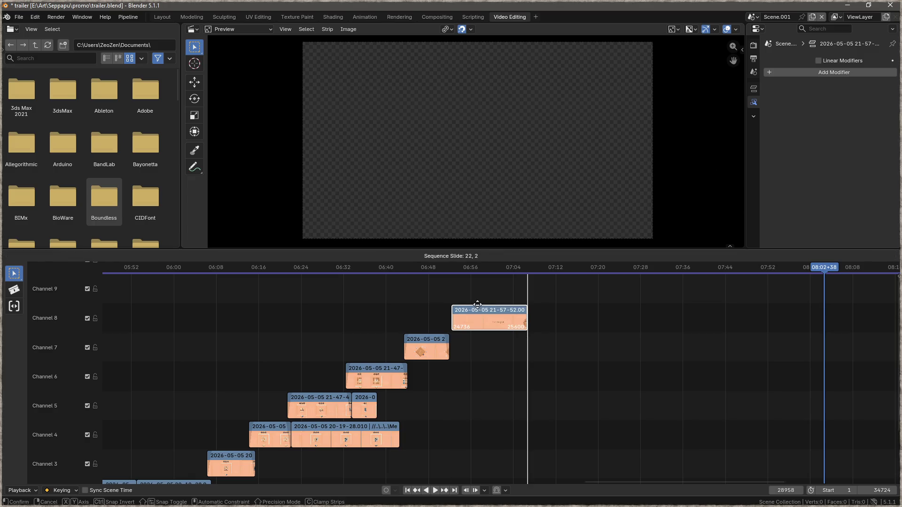
left_click(466, 308)
- Add a Fade In and Out to the gameplay strip and nudge it slightly later
right_click(466, 309)
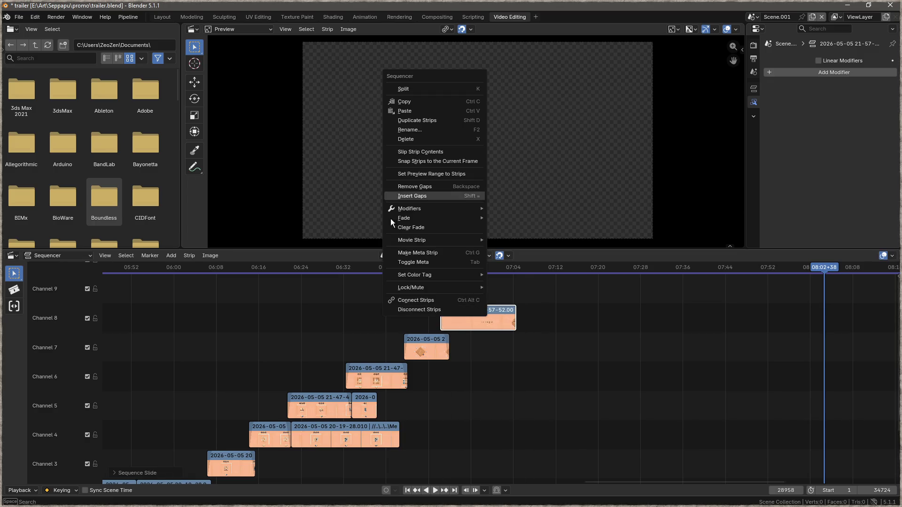
mouse_move(423, 218)
left_click(525, 229)
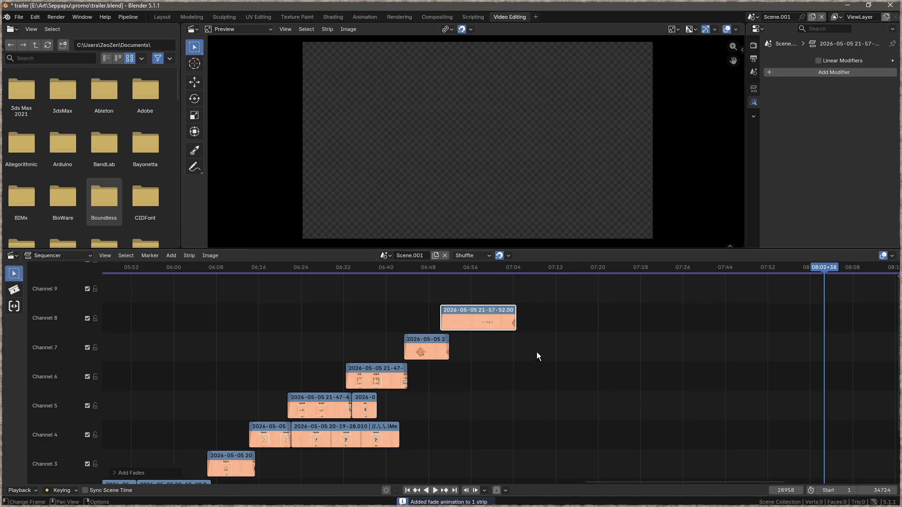
scroll(459, 321, "up", 5)
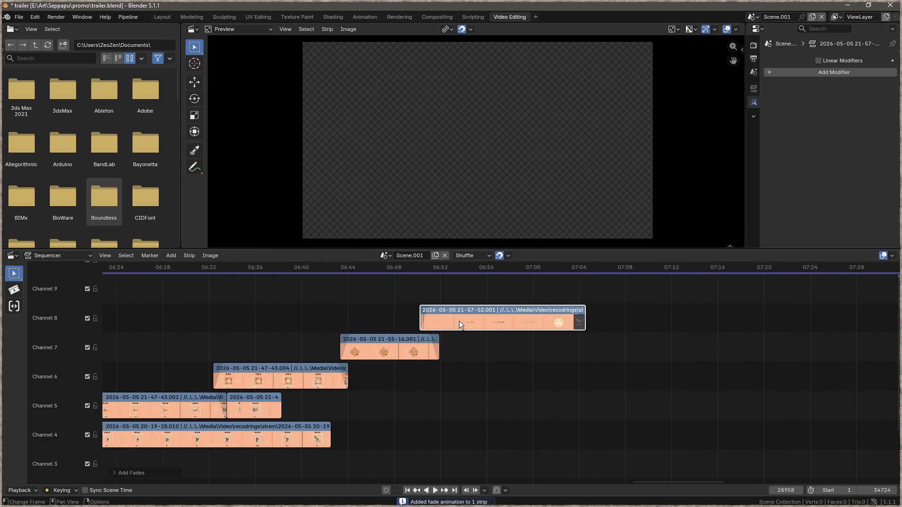
left_click_drag(442, 311, 451, 304)
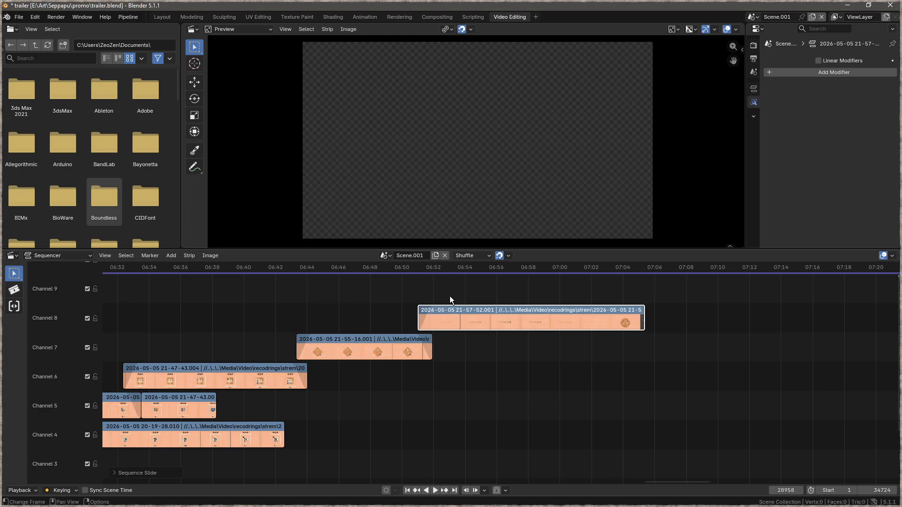
left_click(356, 268)
key("space")
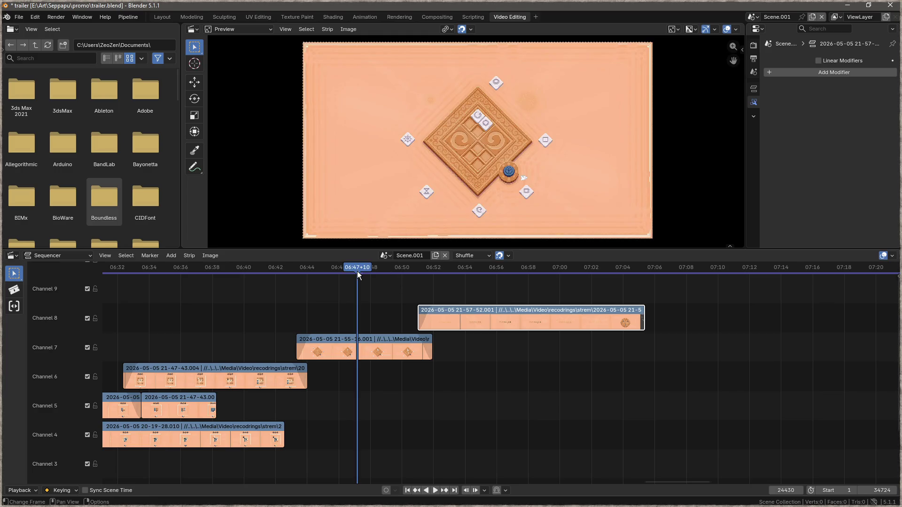